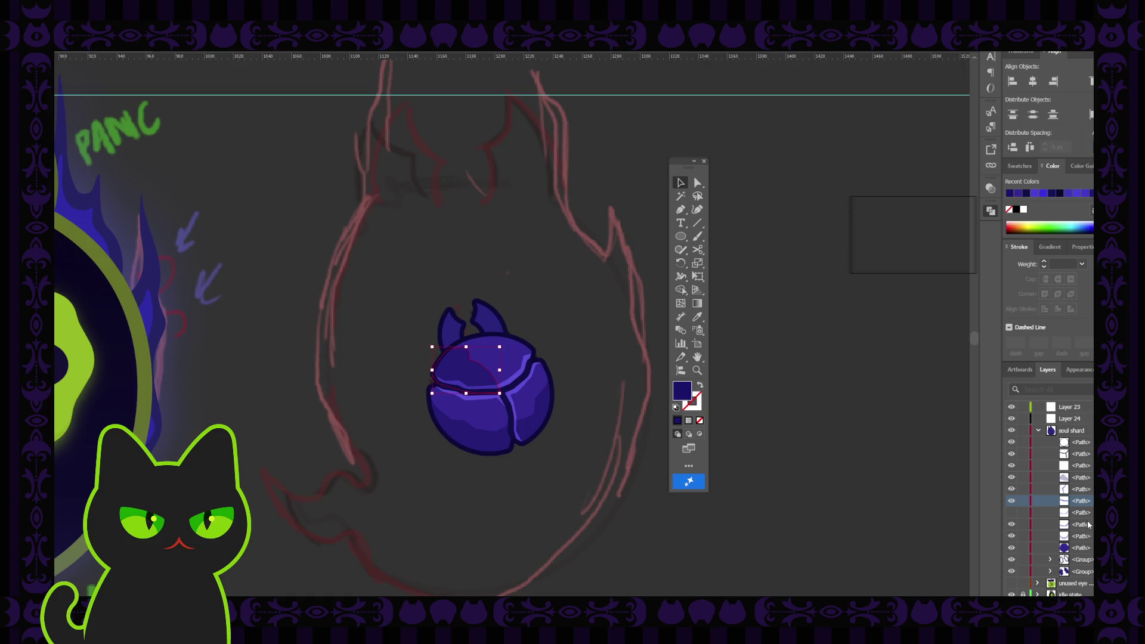
Delete the leftover hidden path from the soul shard
{"action": "left_click", "coordinate": [1073, 514]}
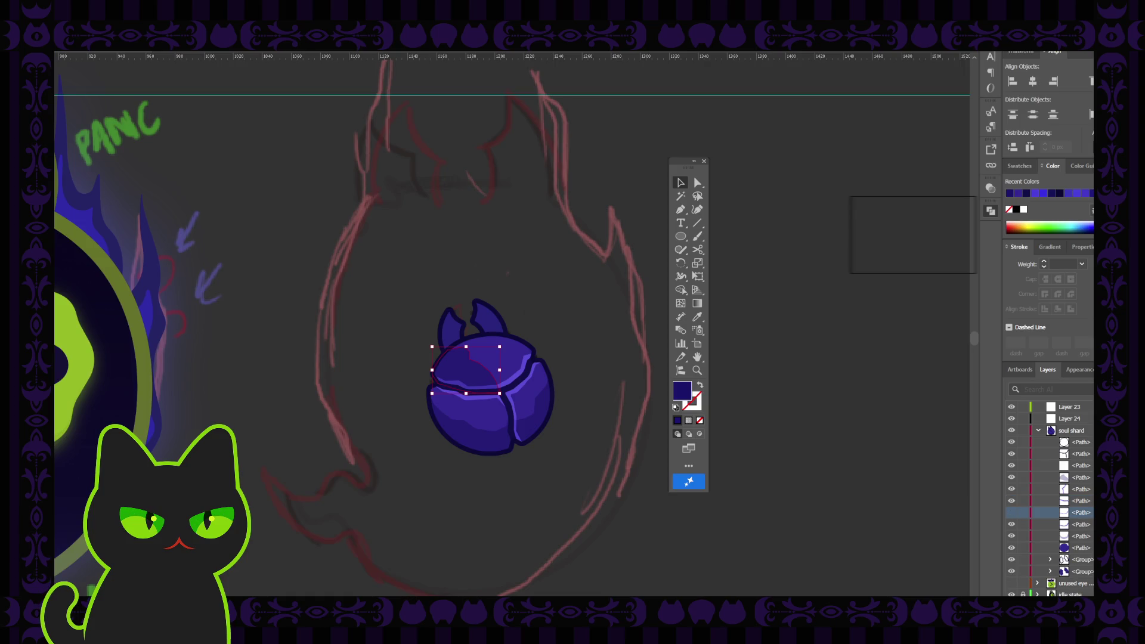
{"action": "key", "text": "Delete"}
{"action": "key", "text": "ctrl+equal"}
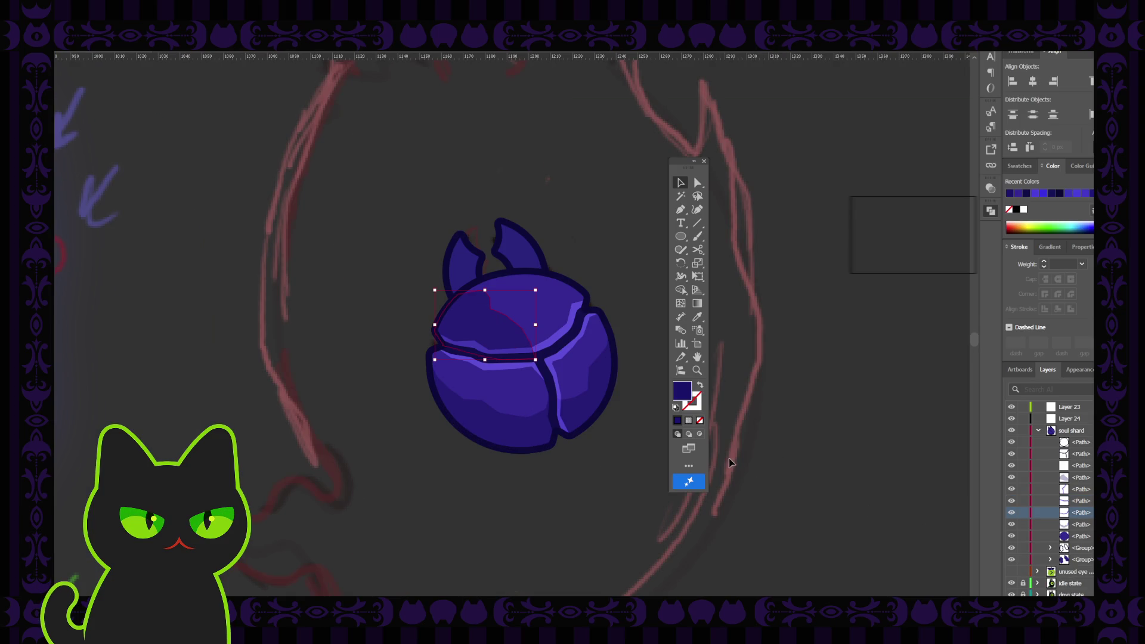
Send the upper-left shading path backward with Ctrl+[, behind two other paths
{"action": "left_click", "coordinate": [619, 248]}
{"action": "left_click", "coordinate": [512, 339]}
{"action": "key", "text": "ctrl+["}
{"action": "key", "text": "ctrl+["}
{"action": "key", "text": "ctrl+["}
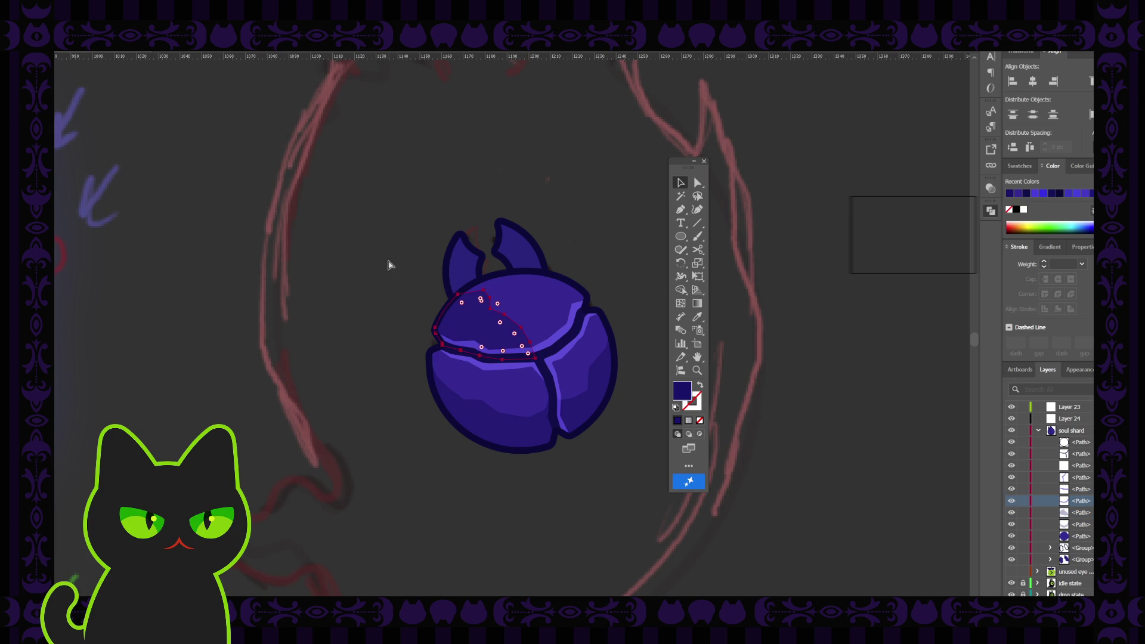
{"action": "left_click", "coordinate": [388, 265]}
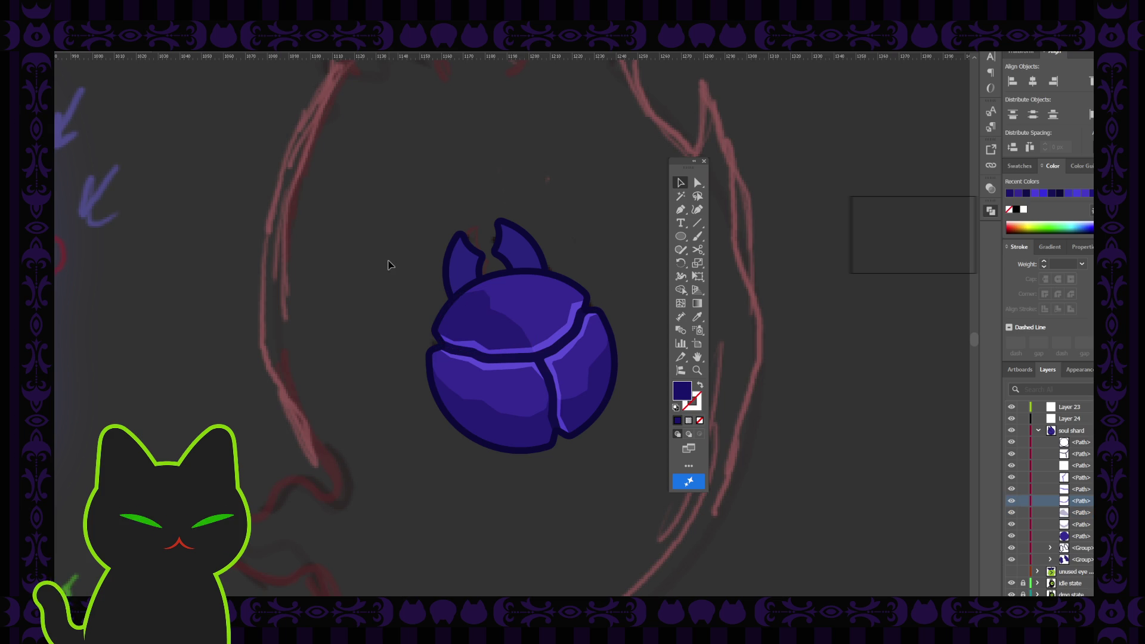
{"action": "key", "text": "ctrl+minus"}
{"action": "key", "text": "ctrl+minus"}
{"action": "key", "text": "ctrl+minus"}
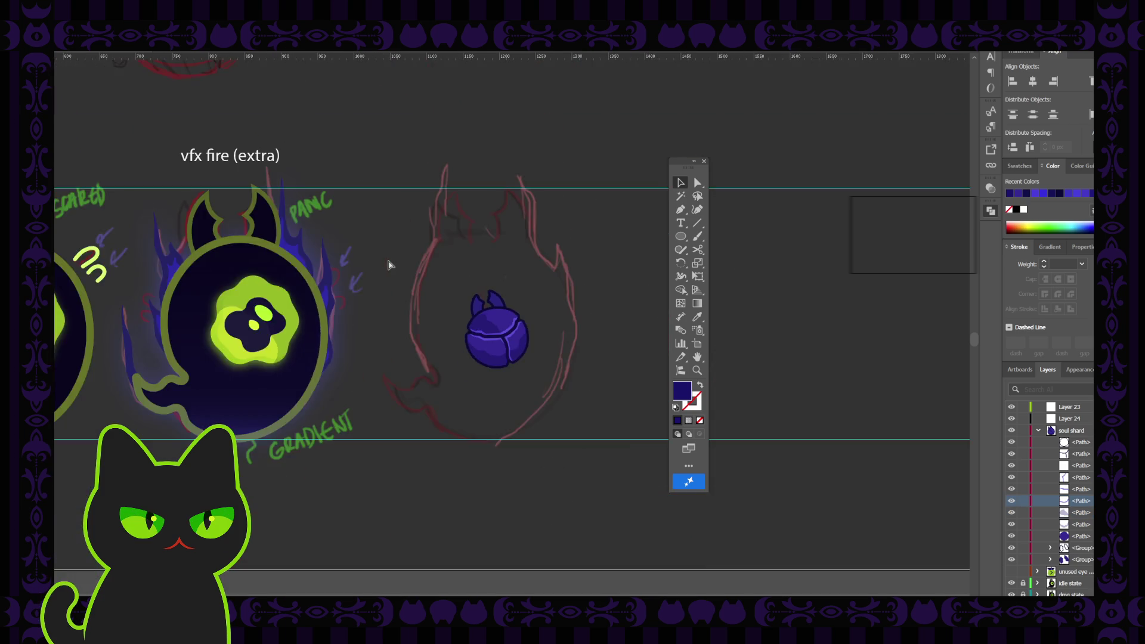
{"action": "key", "text": "ctrl+minus"}
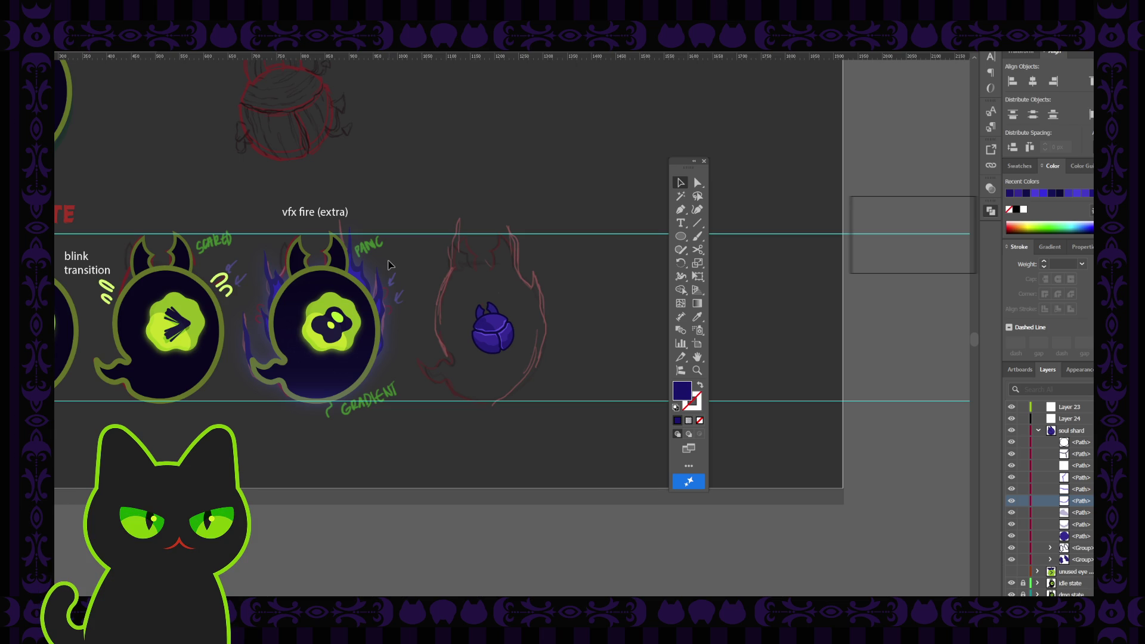
{"action": "key", "text": "ctrl+plus"}
{"action": "key", "text": "ctrl+plus"}
{"action": "key", "text": "ctrl+plus"}
{"action": "key", "text": "ctrl+plus"}
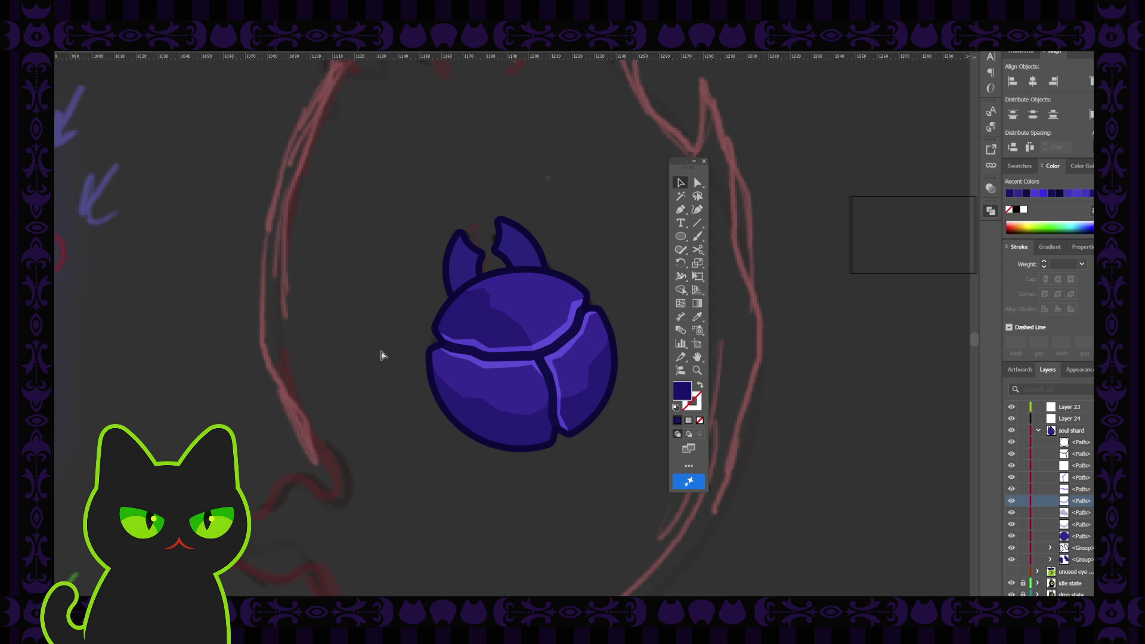
{"action": "key", "text": "ctrl+minus"}
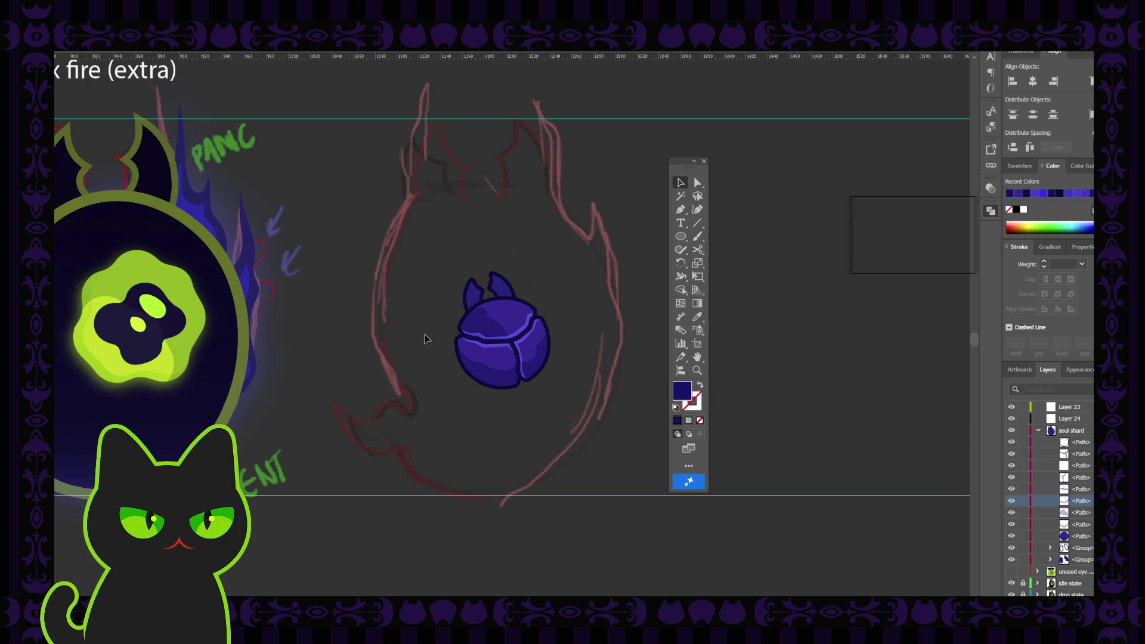
Make Layer 24 the active drawing layer with the Pen tool ready
{"action": "key", "text": "ctrl+equal"}
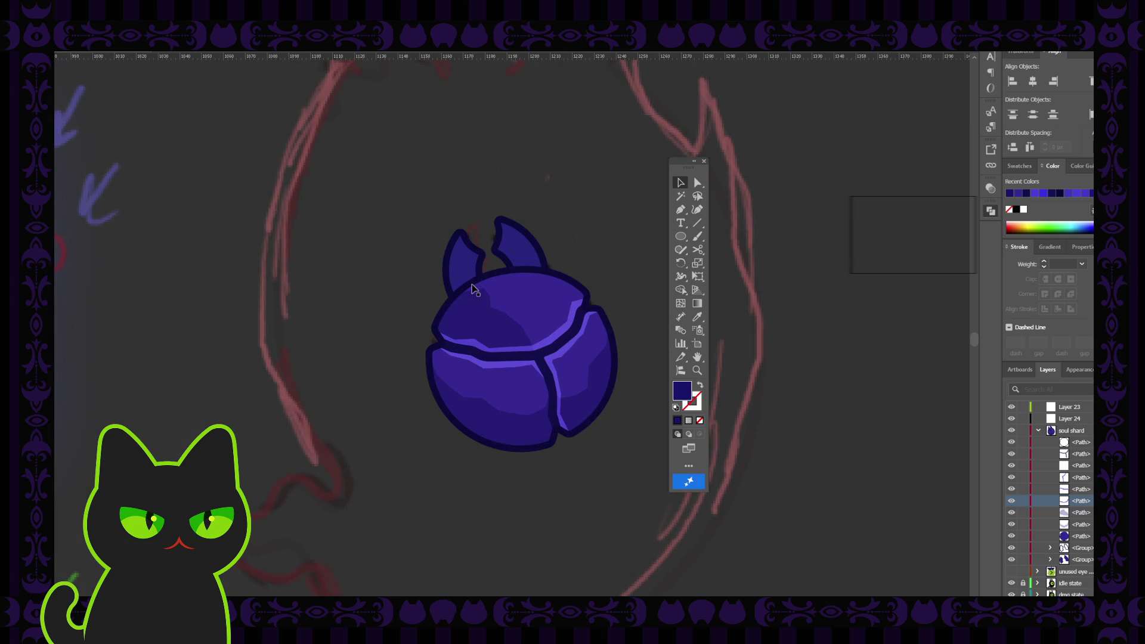
{"action": "key", "text": "p"}
{"action": "left_click", "coordinate": [1038, 429]}
{"action": "left_click", "coordinate": [1070, 420]}
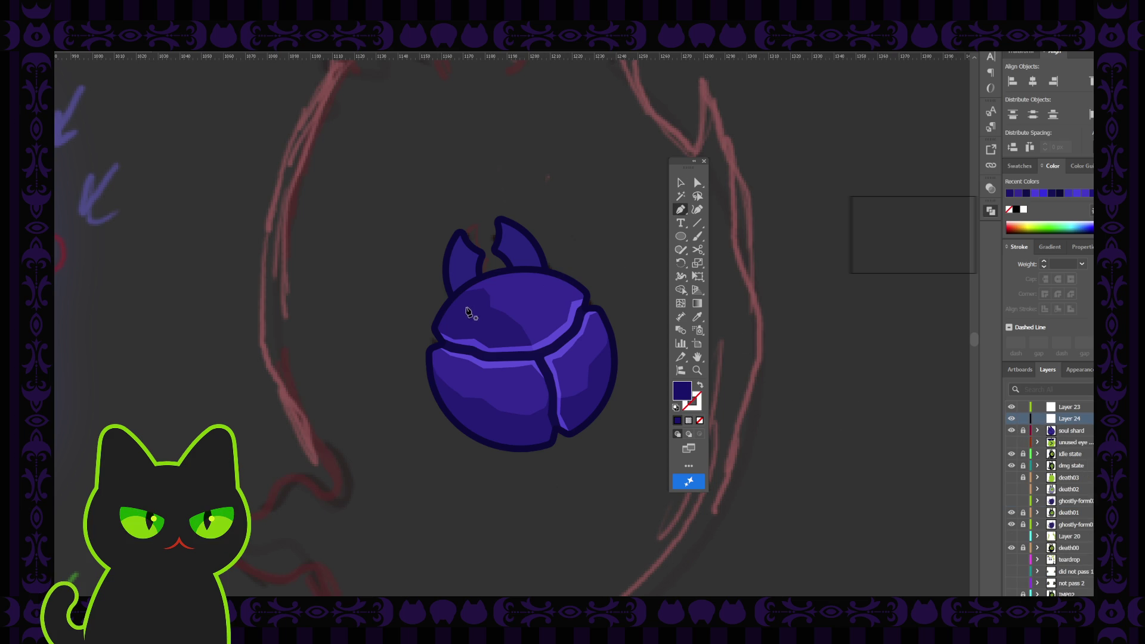
Draw a closed angular navy shape over the shard's left horn
{"action": "left_click", "coordinate": [471, 230]}
{"action": "left_click", "coordinate": [462, 248]}
{"action": "left_click", "coordinate": [457, 261]}
{"action": "left_click", "coordinate": [461, 272]}
{"action": "left_click", "coordinate": [475, 286]}
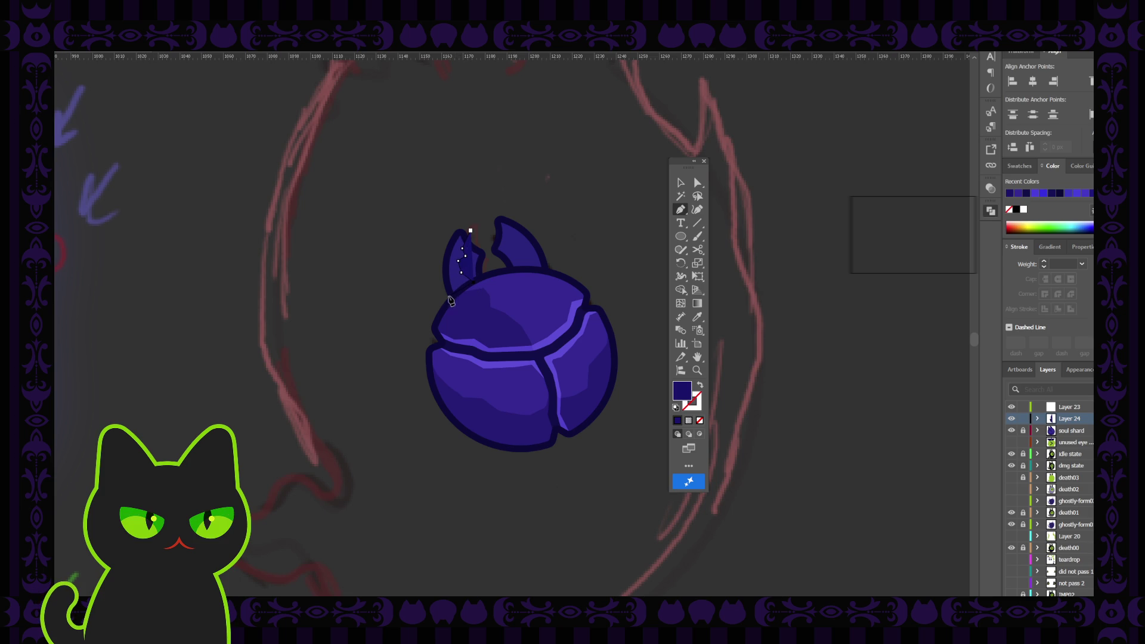
{"action": "left_click", "coordinate": [452, 297]}
{"action": "left_click", "coordinate": [422, 297]}
{"action": "left_click", "coordinate": [439, 226]}
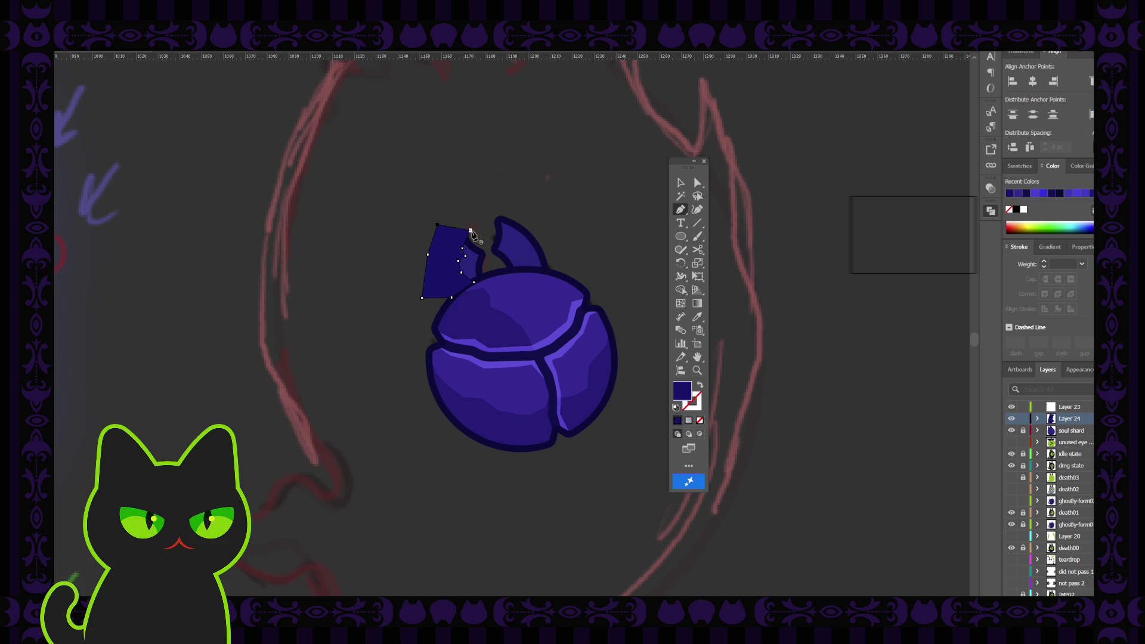
{"action": "key", "text": "v"}
{"action": "left_click", "coordinate": [586, 195]}
Unlock the soul shard layer and select one shard piece near the horn
{"action": "left_click", "coordinate": [1022, 430]}
{"action": "left_click", "coordinate": [475, 262]}
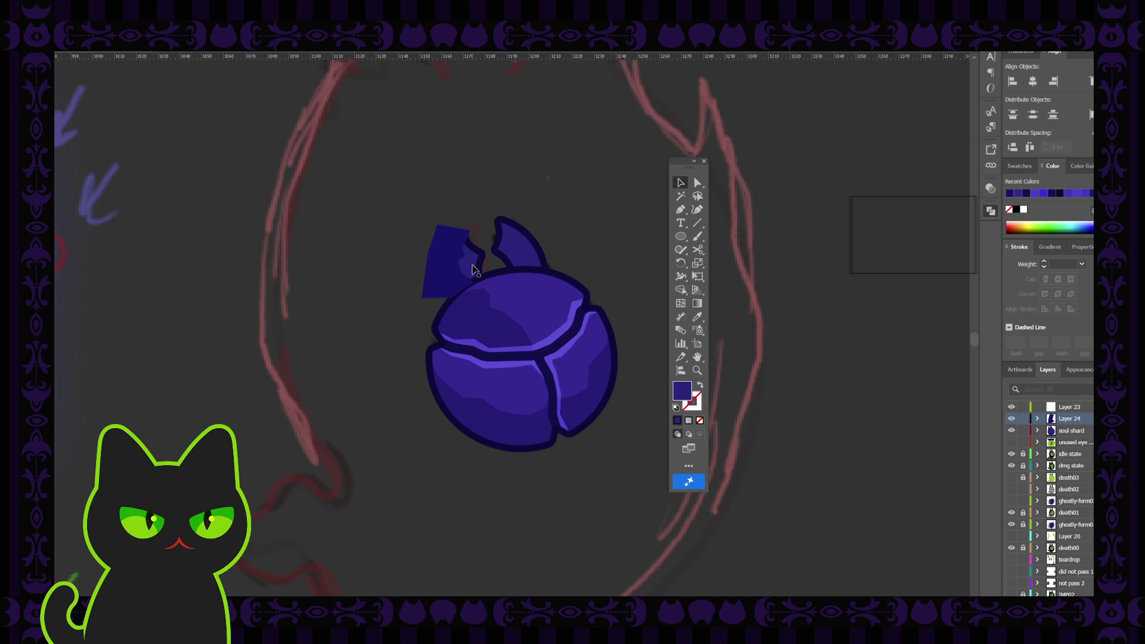
{"action": "left_click", "coordinate": [469, 266]}
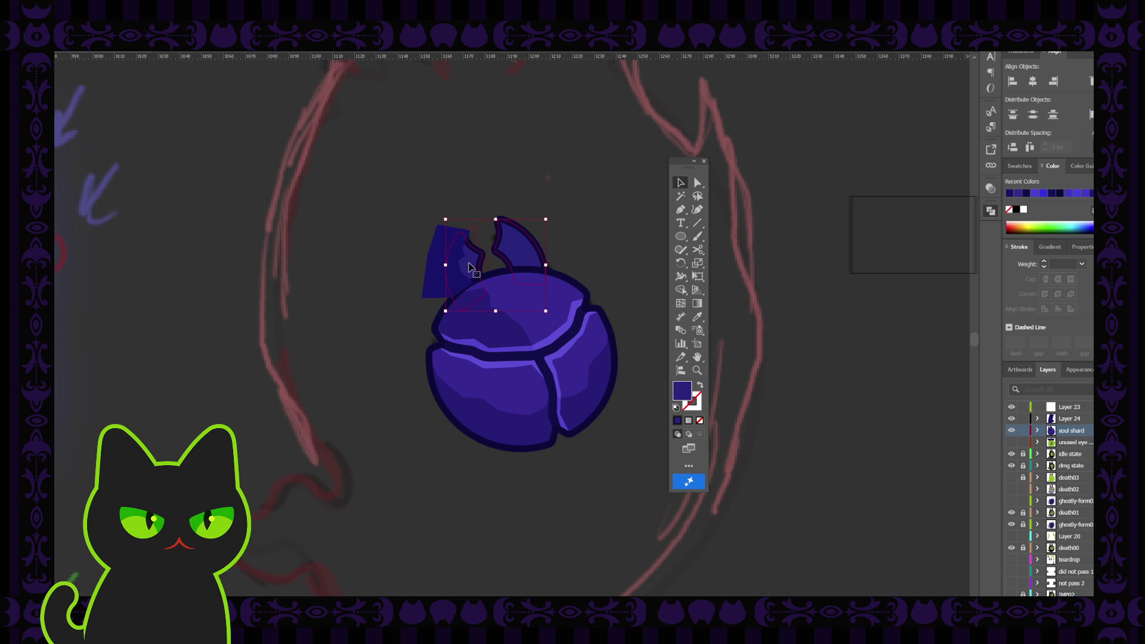
Enter and leave isolation on the shard group, then undo the last horn-area edit
{"action": "double_click", "coordinate": [469, 267]}
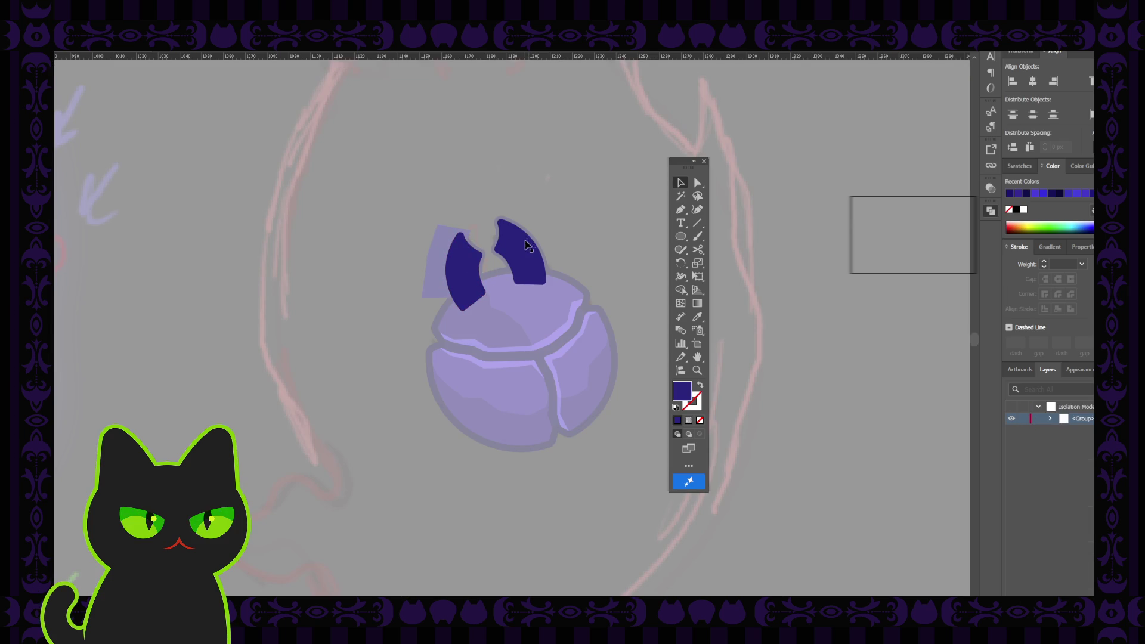
{"action": "key", "text": "Escape"}
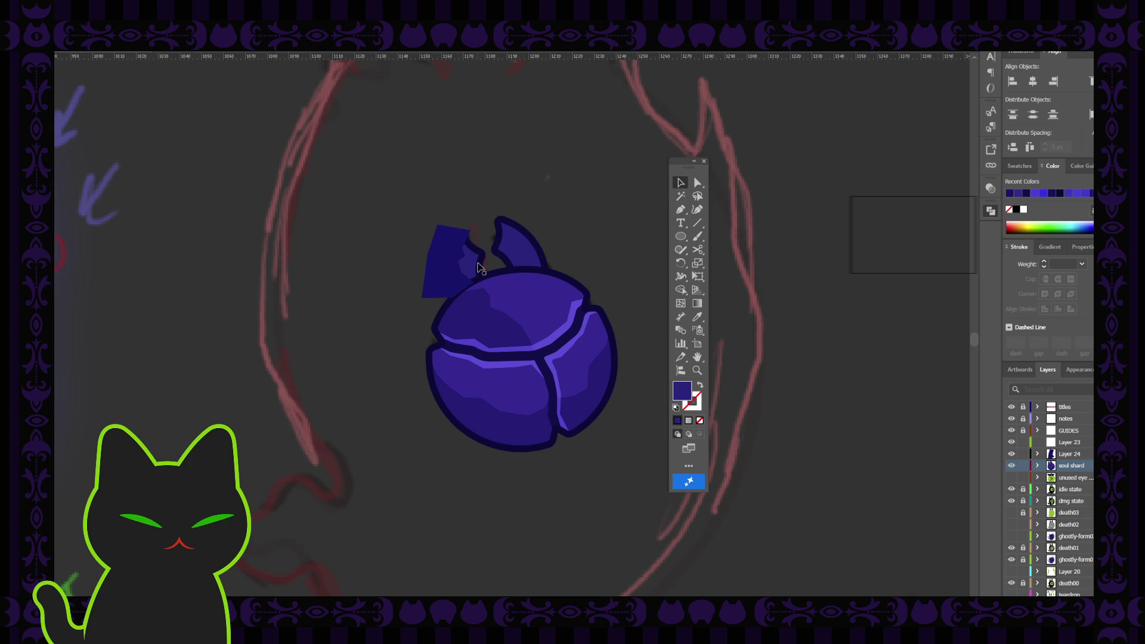
{"action": "left_click", "coordinate": [454, 265]}
{"action": "left_click", "coordinate": [453, 266]}
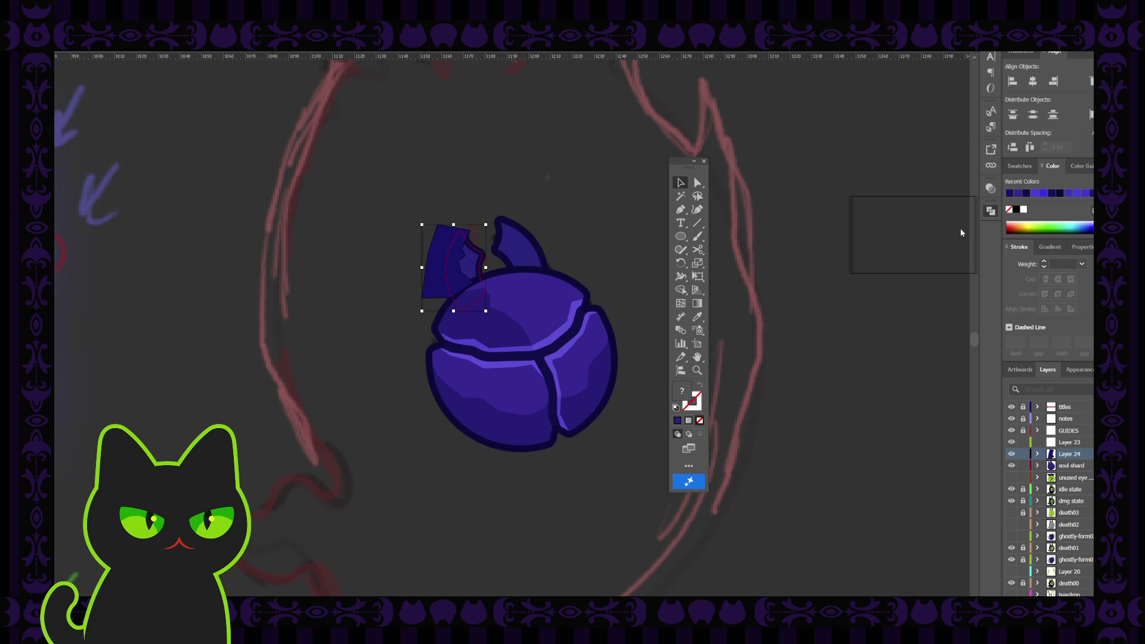
{"action": "key", "text": "ctrl+z"}
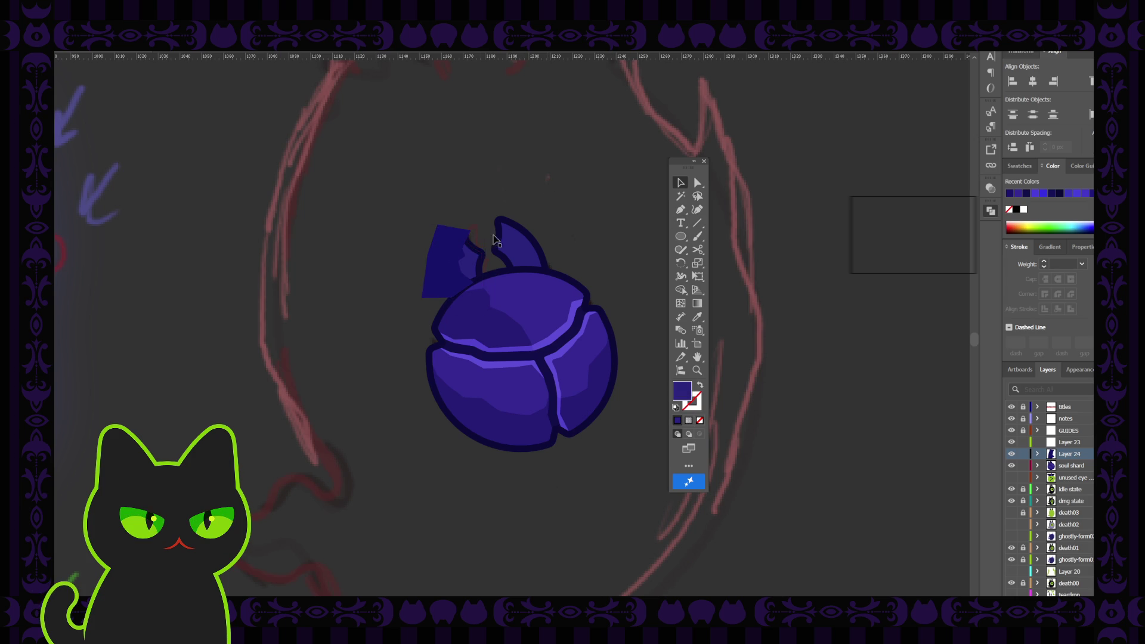
Drag the navy horn shape off to the upper left of the shard
{"action": "left_click_drag", "start_coordinate": [453, 263], "coordinate": [390, 238]}
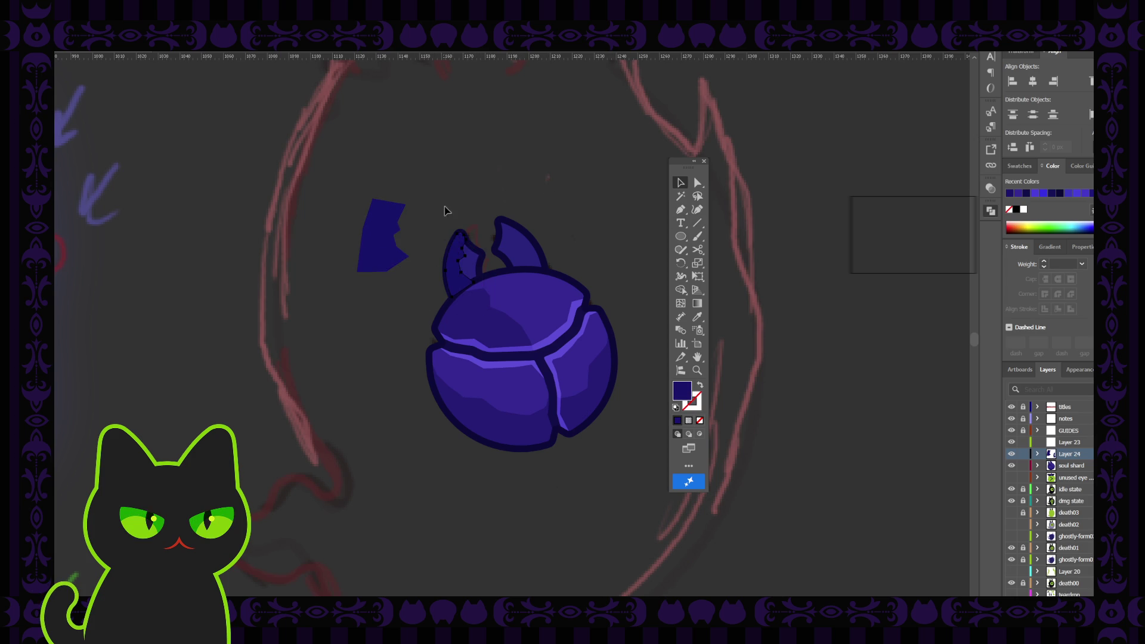
{"action": "left_click", "coordinate": [460, 256]}
{"action": "key", "text": "i"}
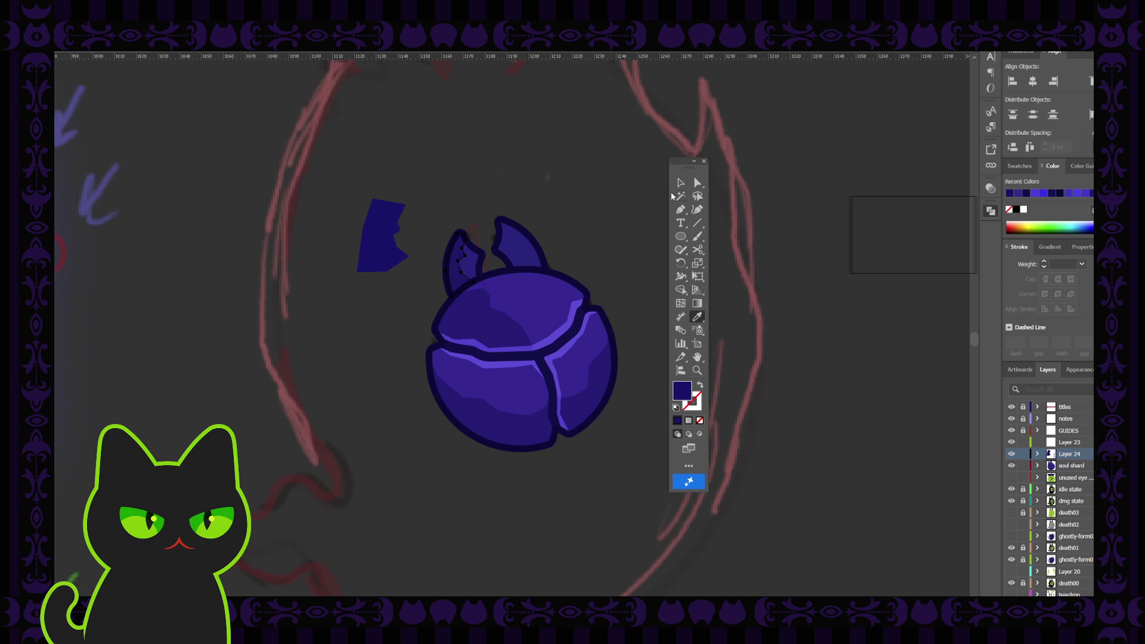
{"action": "left_click", "coordinate": [680, 182]}
Check the original left horn path, then delete the moved navy shape
{"action": "left_click", "coordinate": [458, 257]}
{"action": "left_click", "coordinate": [1071, 465]}
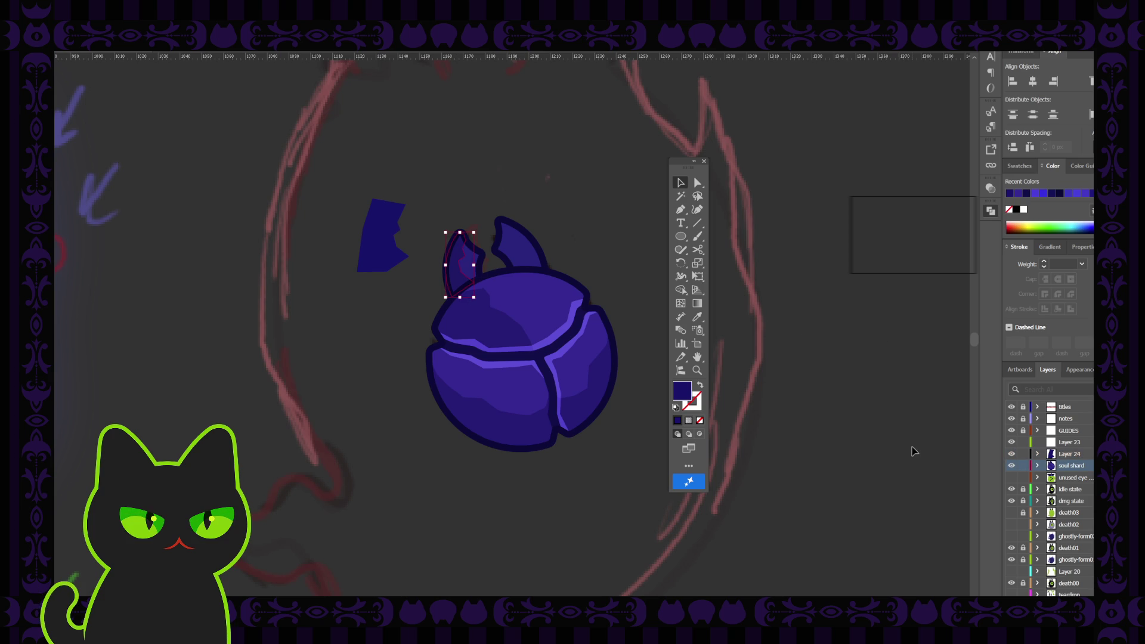
{"action": "left_click", "coordinate": [581, 236]}
{"action": "left_click", "coordinate": [459, 268]}
{"action": "left_click", "coordinate": [435, 212]}
{"action": "left_click", "coordinate": [376, 264]}
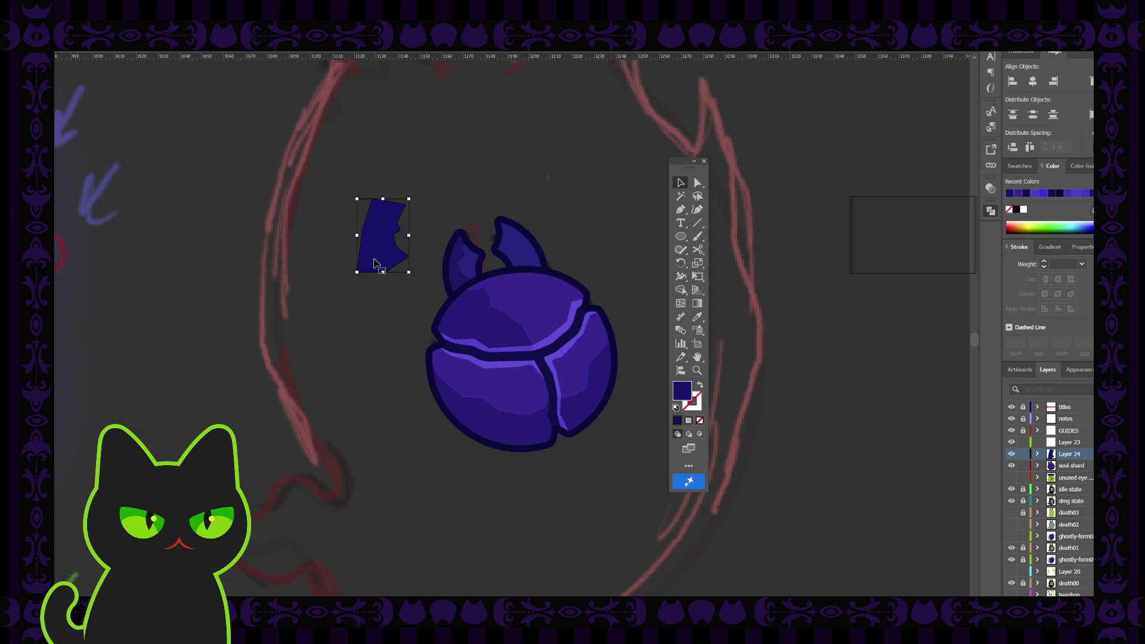
{"action": "key", "text": "Delete"}
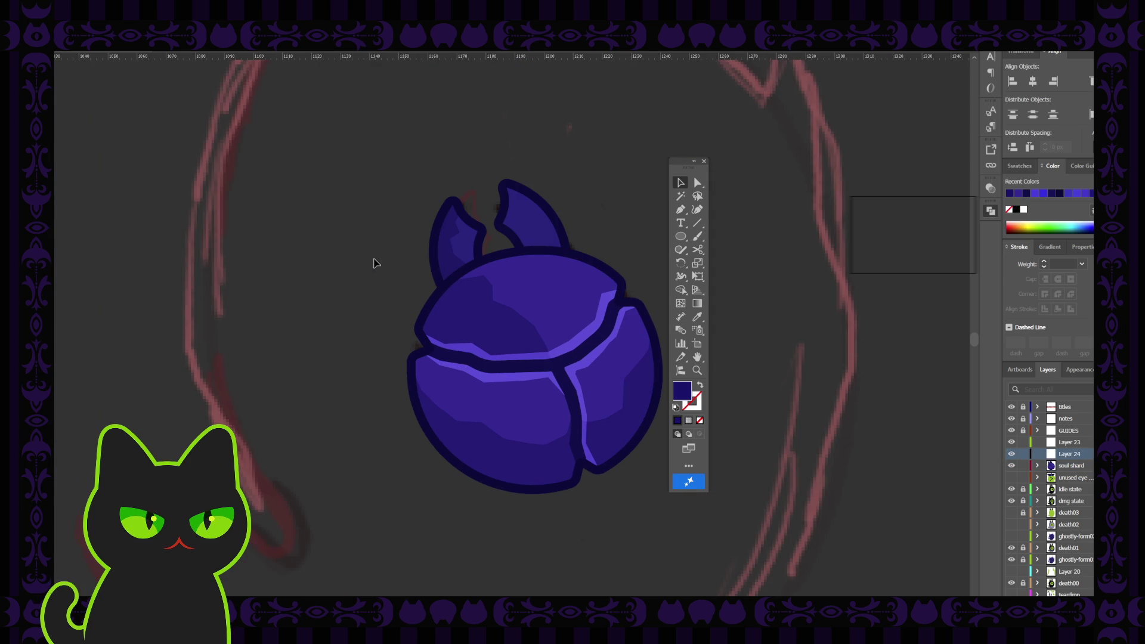
Delete one anchor point from the left horn outline with the Pen tool
{"action": "scroll", "coordinate": [462, 279], "scroll_direction": "up", "scroll_amount": 1}
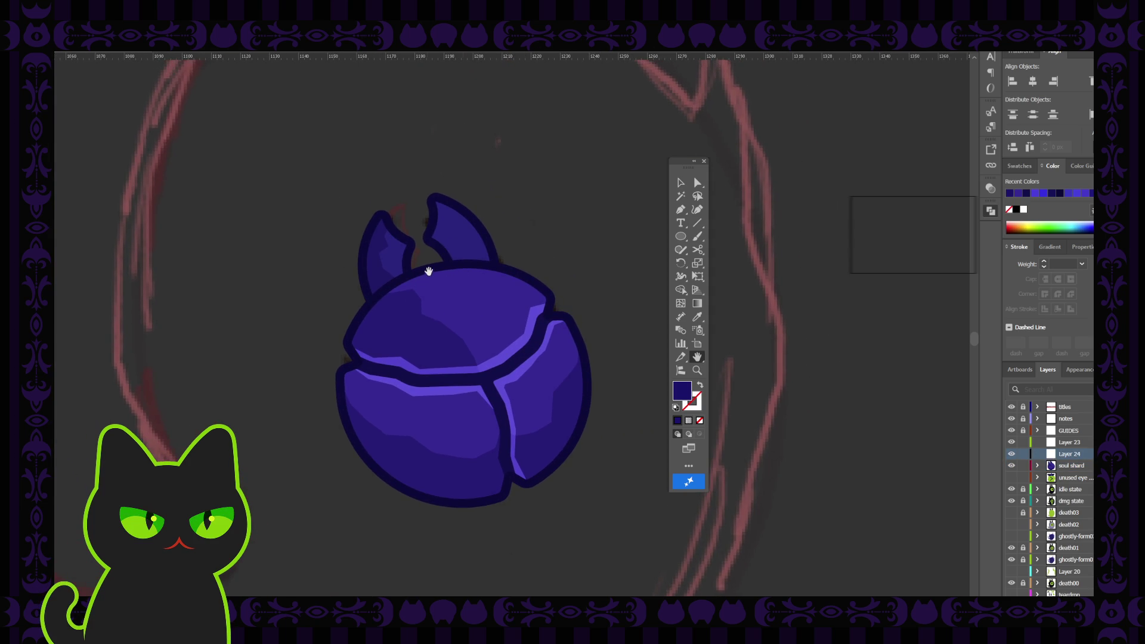
{"action": "left_click_drag", "start_coordinate": [427, 266], "coordinate": [444, 273]}
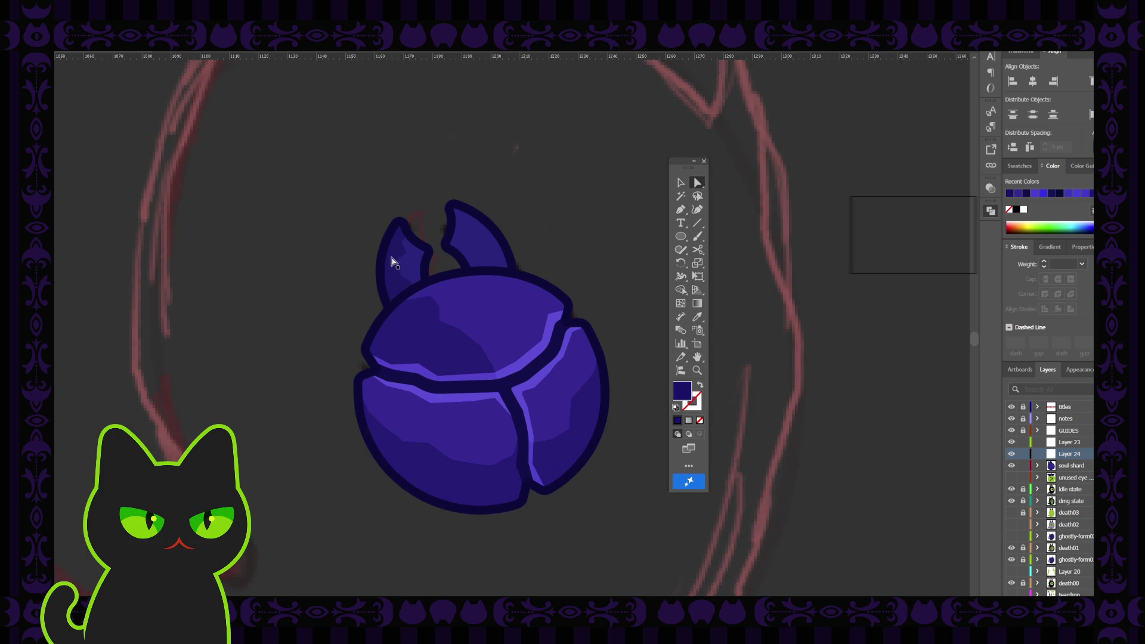
{"action": "left_click", "coordinate": [401, 282]}
{"action": "key", "text": "p"}
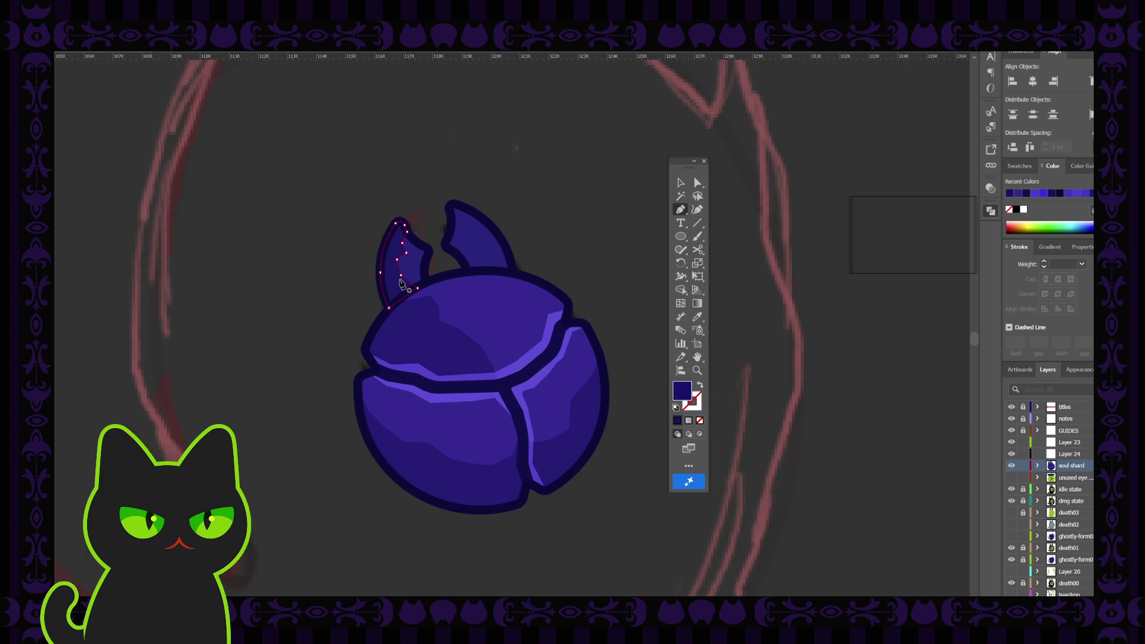
{"action": "left_click", "coordinate": [401, 275]}
{"action": "left_click", "coordinate": [698, 183]}
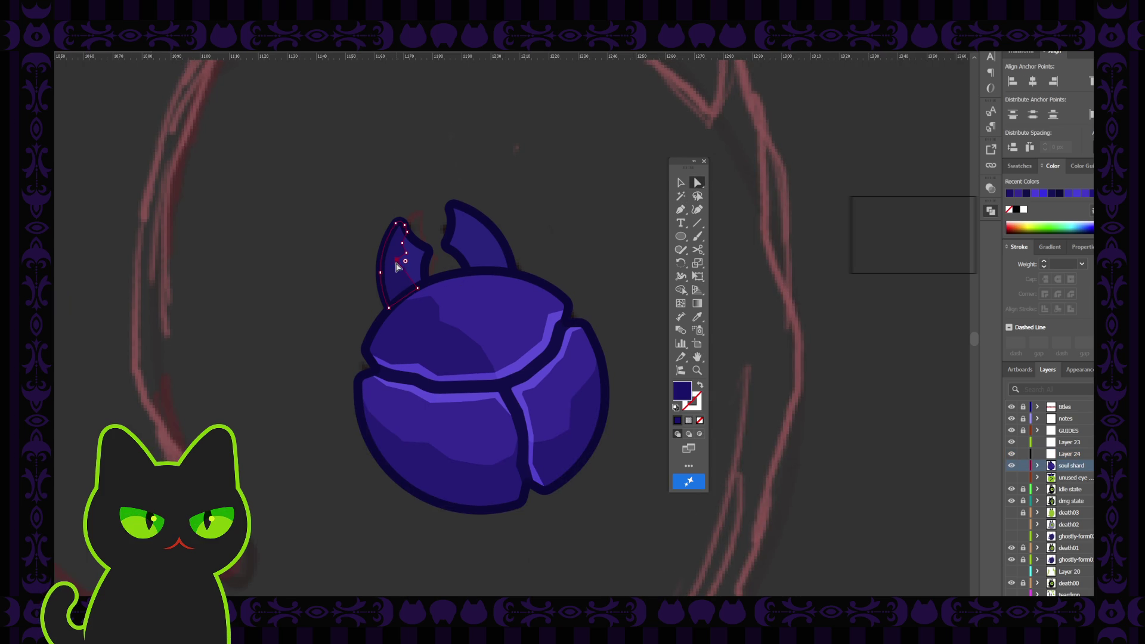
Inspect the edited left horn outline segment by segment with Direct Selection
{"action": "left_click", "coordinate": [398, 274]}
{"action": "left_click", "coordinate": [398, 278]}
{"action": "left_click", "coordinate": [327, 260]}
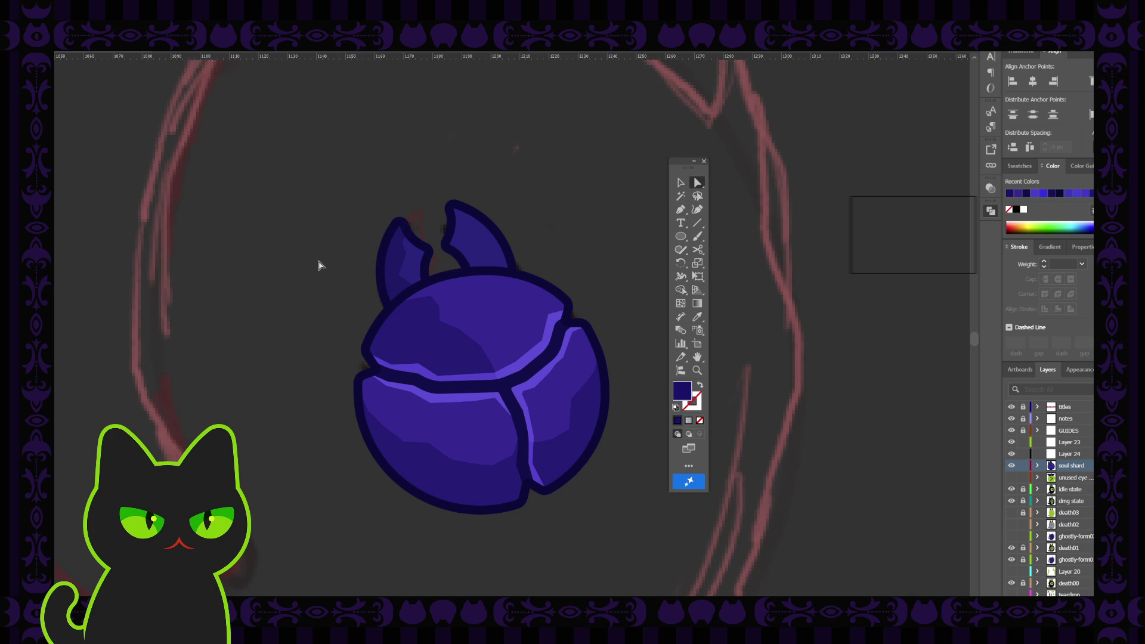
{"action": "left_click", "coordinate": [397, 275]}
{"action": "left_click", "coordinate": [400, 249]}
{"action": "left_click", "coordinate": [345, 244]}
{"action": "left_click", "coordinate": [399, 278]}
{"action": "left_click", "coordinate": [403, 279]}
{"action": "left_click", "coordinate": [331, 250]}
{"action": "key", "text": "ctrl+minus"}
{"action": "key", "text": "ctrl+minus"}
{"action": "key", "text": "ctrl+minus"}
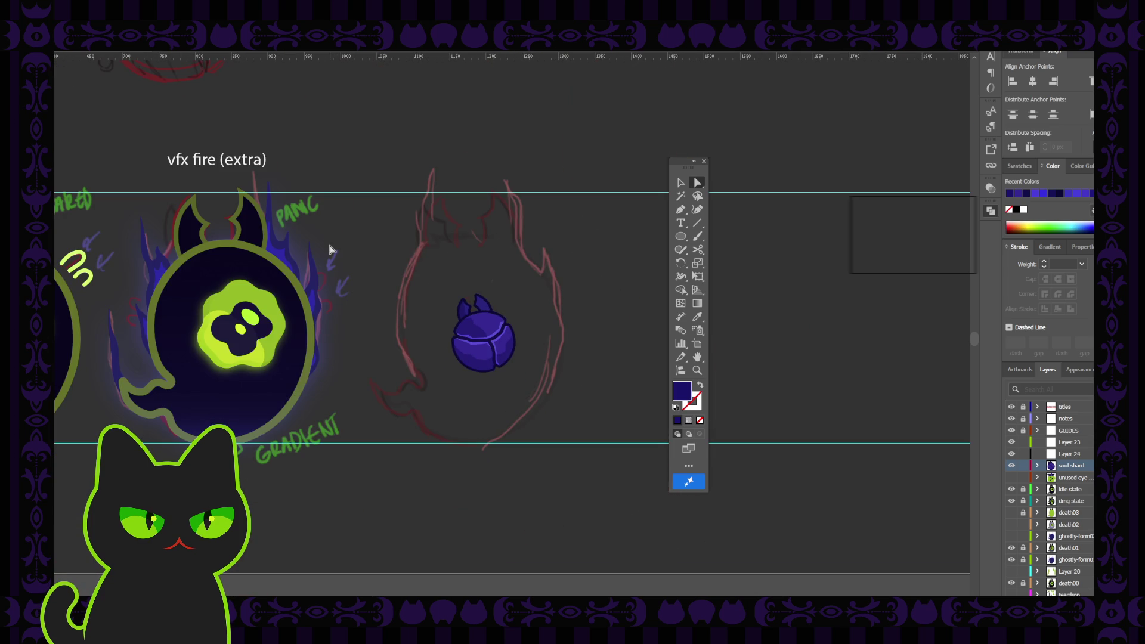
Select and review the left horn, zooming out to the ghost sprites and back
{"action": "key", "text": "ctrl+plus"}
{"action": "key", "text": "ctrl+plus"}
{"action": "key", "text": "ctrl+plus"}
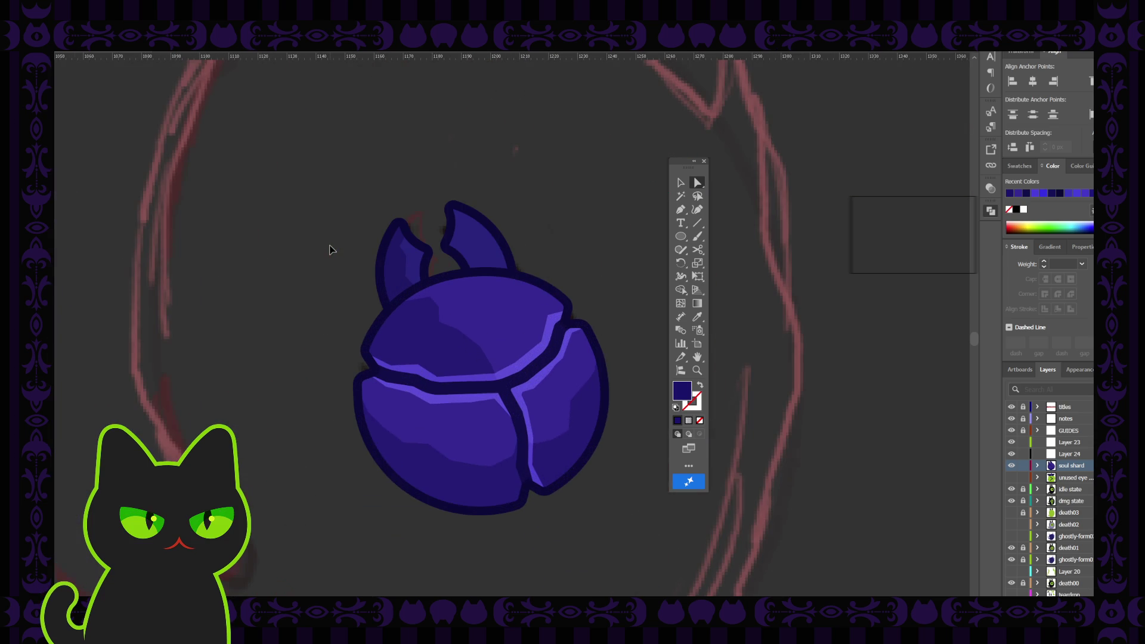
{"action": "left_click", "coordinate": [680, 182]}
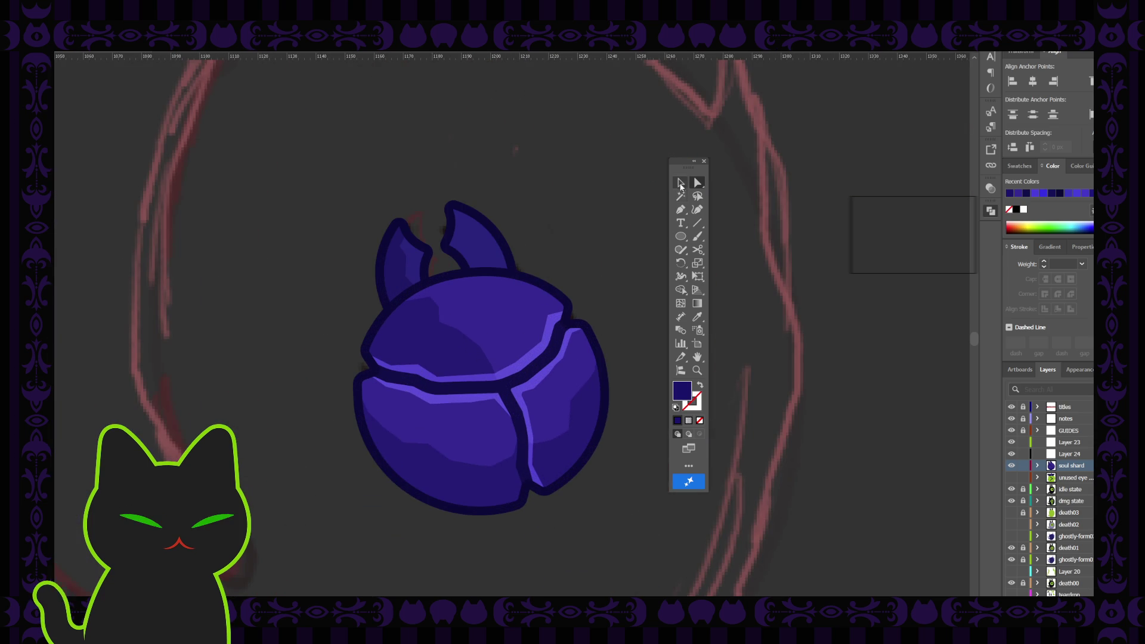
{"action": "left_click", "coordinate": [397, 264]}
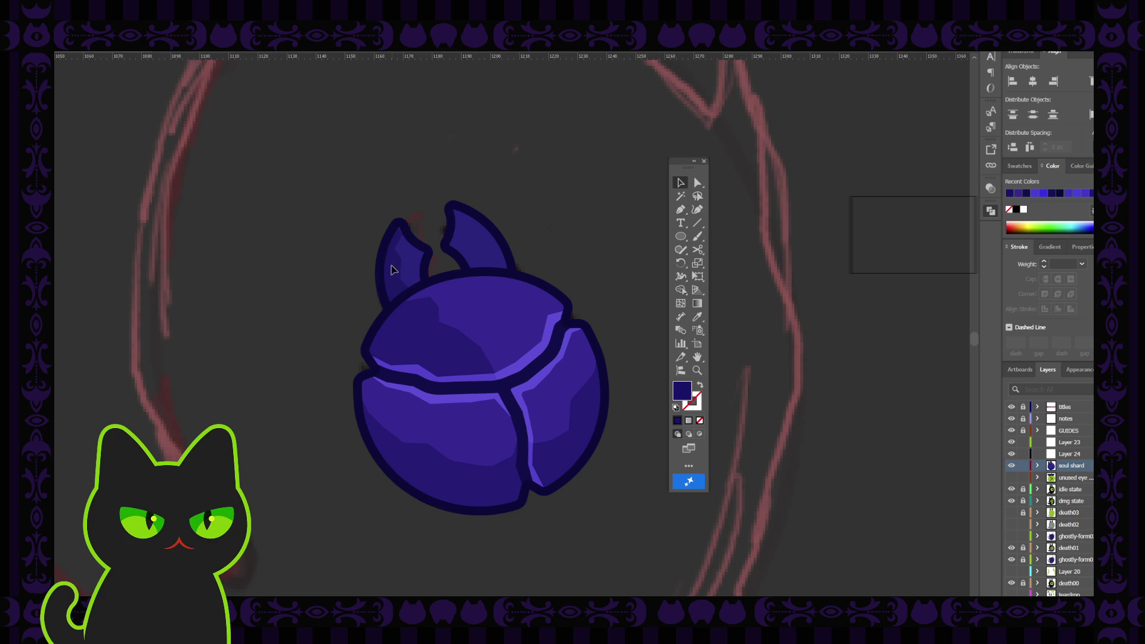
{"action": "left_click", "coordinate": [393, 266]}
{"action": "left_click", "coordinate": [326, 237]}
{"action": "key", "text": "ctrl+minus"}
{"action": "key", "text": "ctrl+minus"}
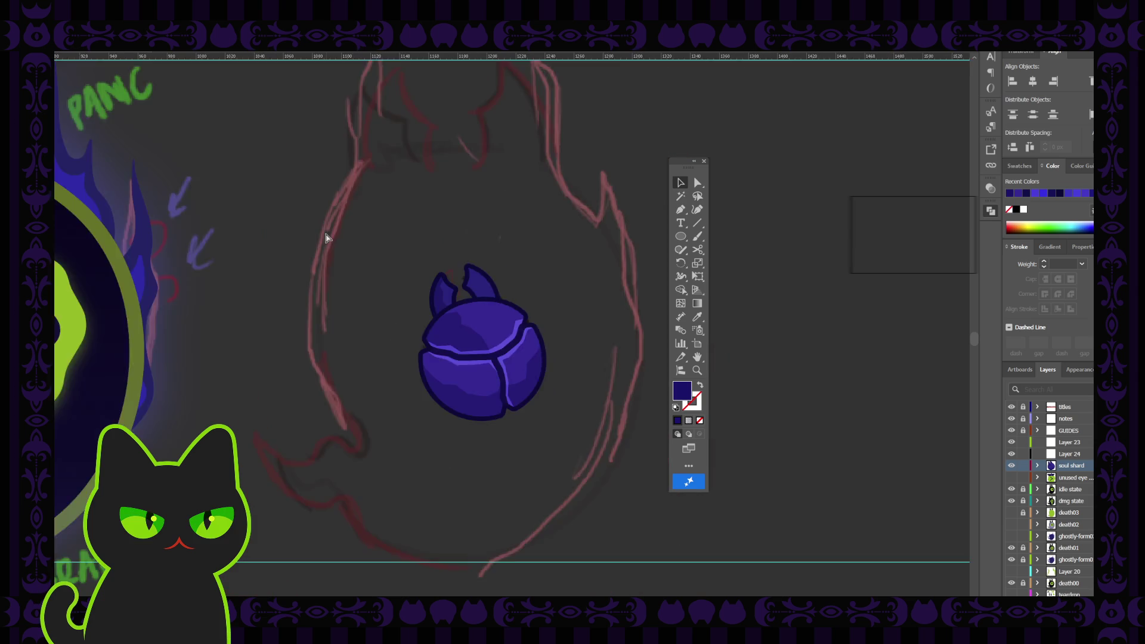
{"action": "key", "text": "ctrl+minus"}
{"action": "key", "text": "ctrl+minus"}
{"action": "key", "text": "ctrl+minus"}
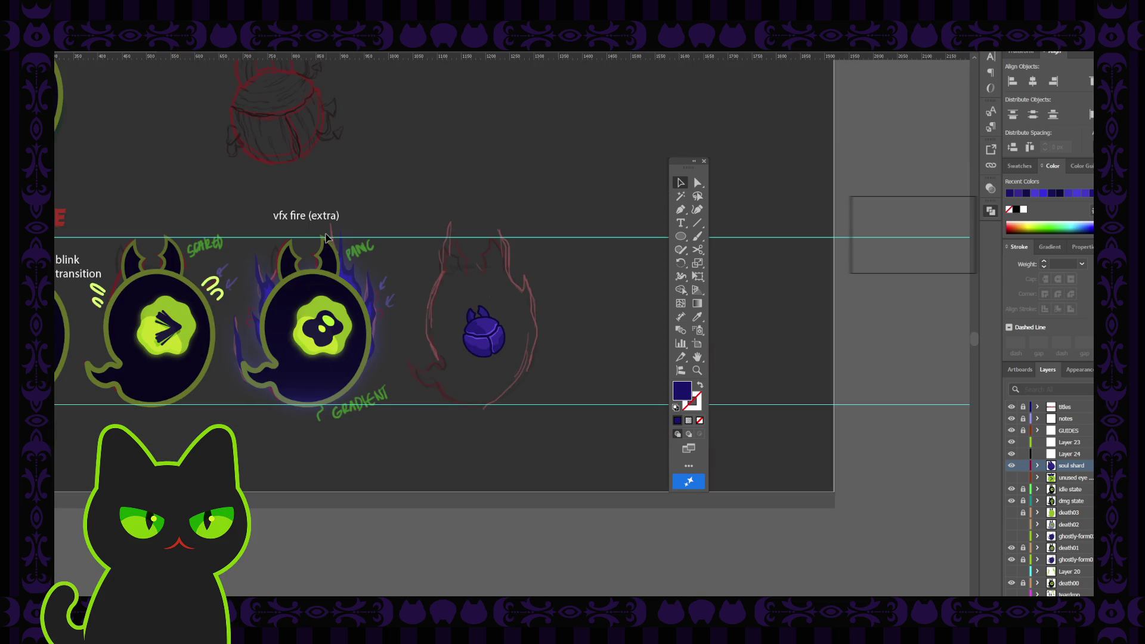
{"action": "key", "text": "ctrl+equal"}
{"action": "key", "text": "ctrl+equal"}
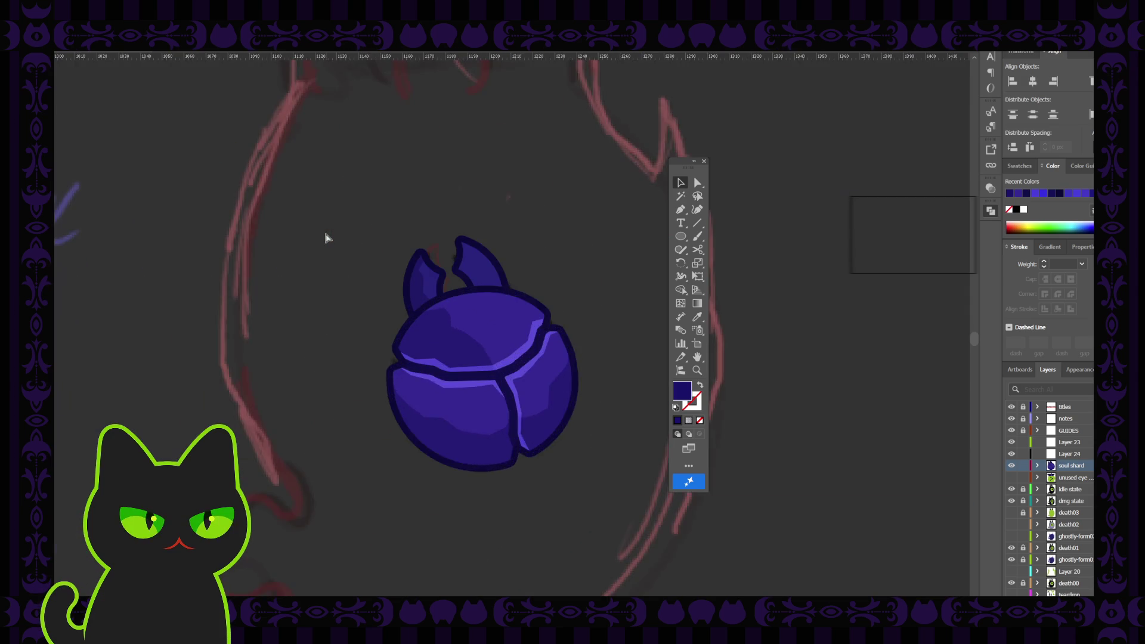
{"action": "key", "text": "ctrl+equal"}
{"action": "key", "text": "ctrl+equal"}
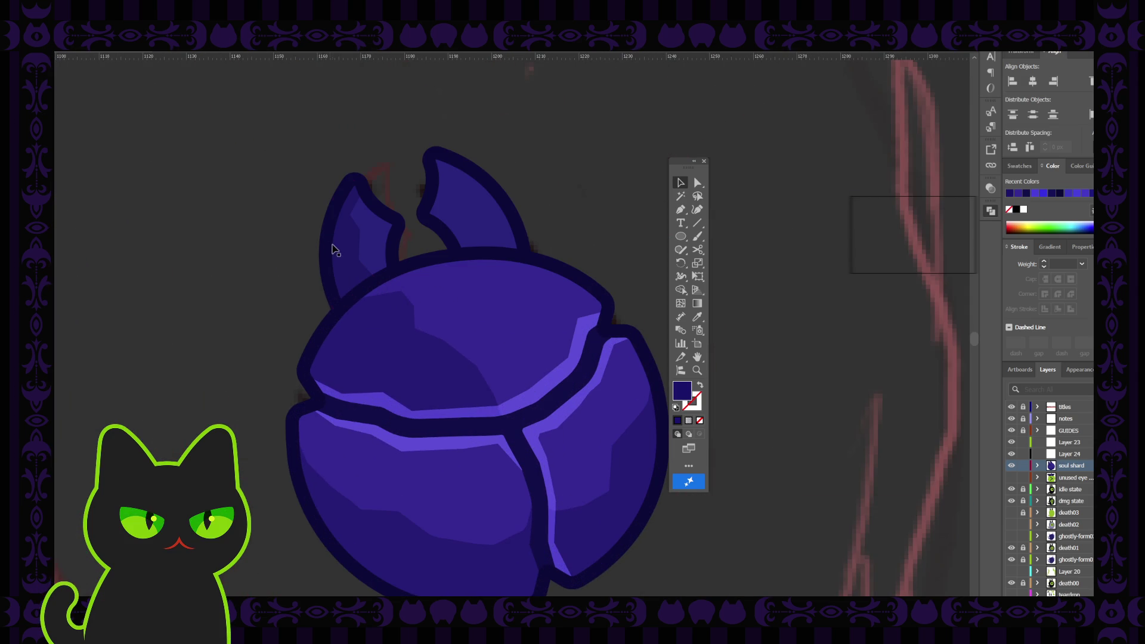
Try joining the horn's inner shape and dark outline with Ctrl+8, then undo it
{"action": "left_click", "coordinate": [332, 247]}
{"action": "left_click", "coordinate": [384, 240], "text": "shift"}
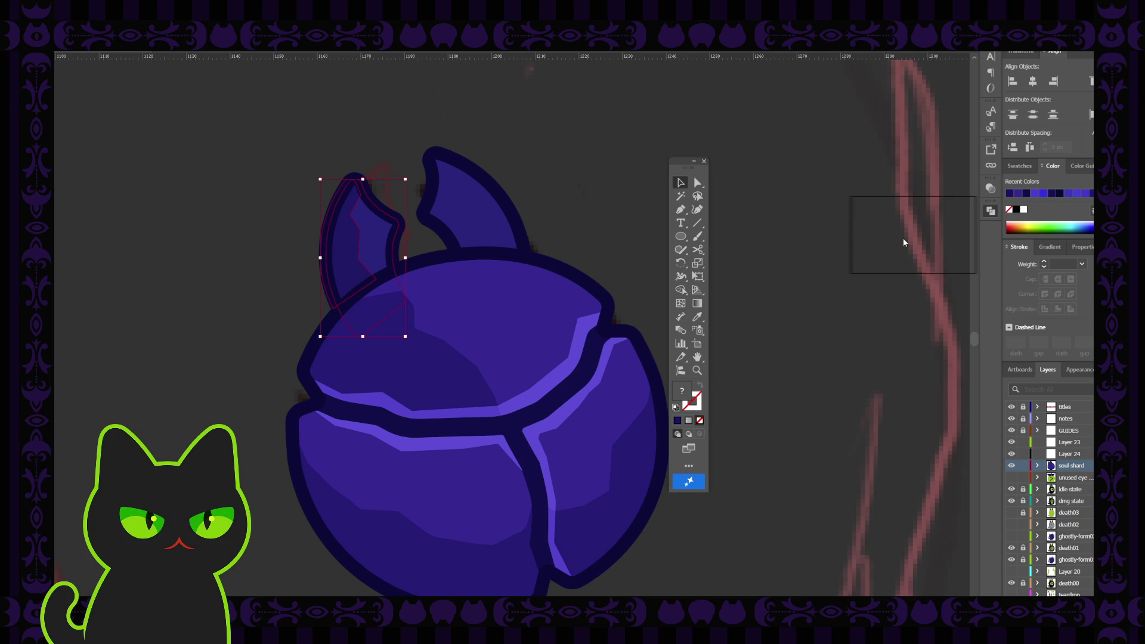
{"action": "key", "text": "ctrl+8"}
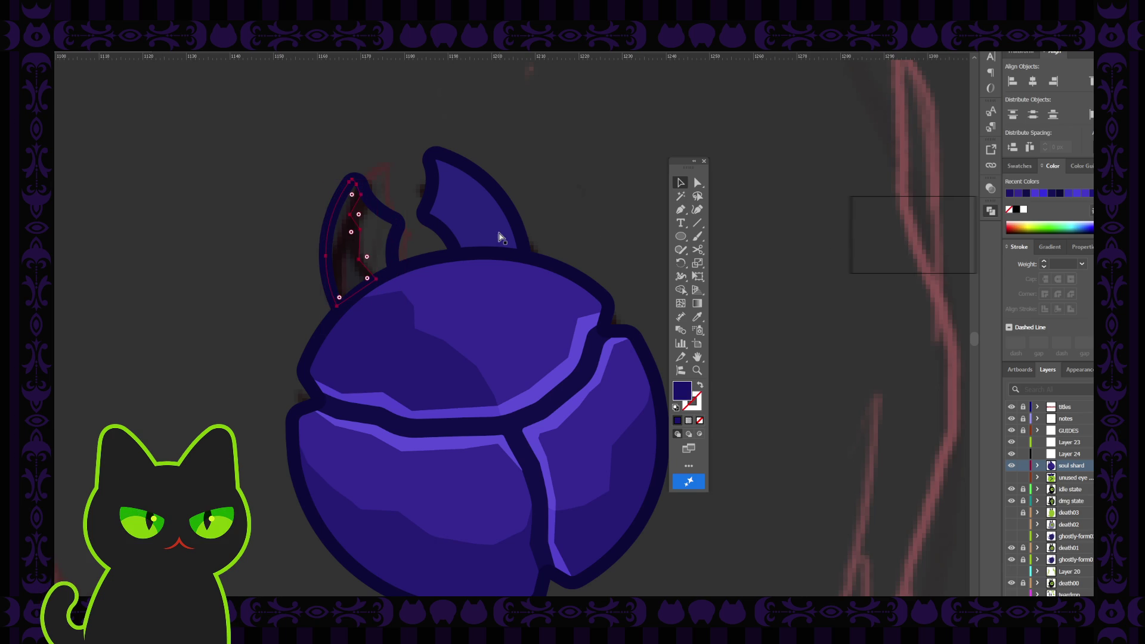
{"action": "key", "text": "ctrl+z"}
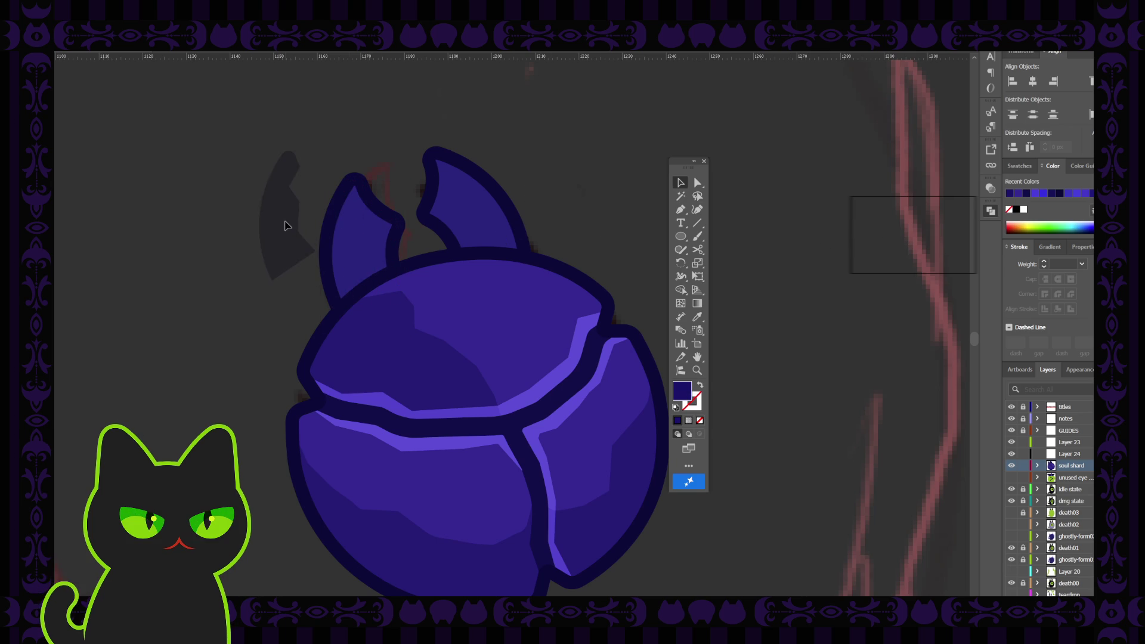
Delete the stray grey horn copy
{"action": "left_click", "coordinate": [285, 225]}
{"action": "key", "text": "ctrl+z"}
{"action": "left_click", "coordinate": [267, 207]}
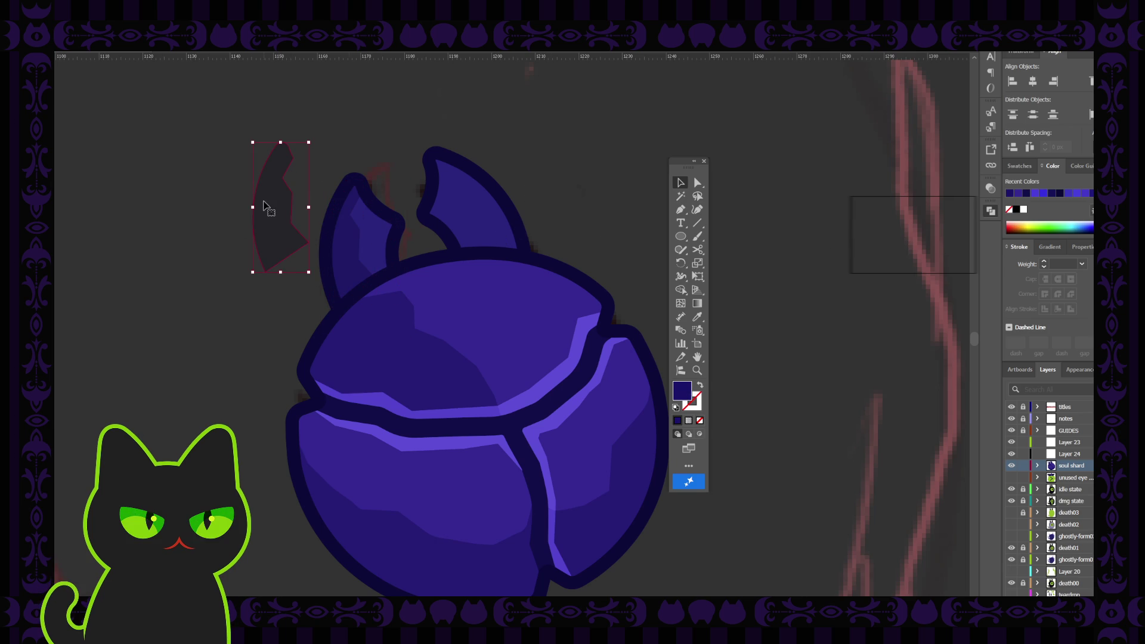
{"action": "key", "text": "Delete"}
Remove an extra anchor point from the left purple horn with the Pen tool
{"action": "left_click", "coordinate": [346, 256]}
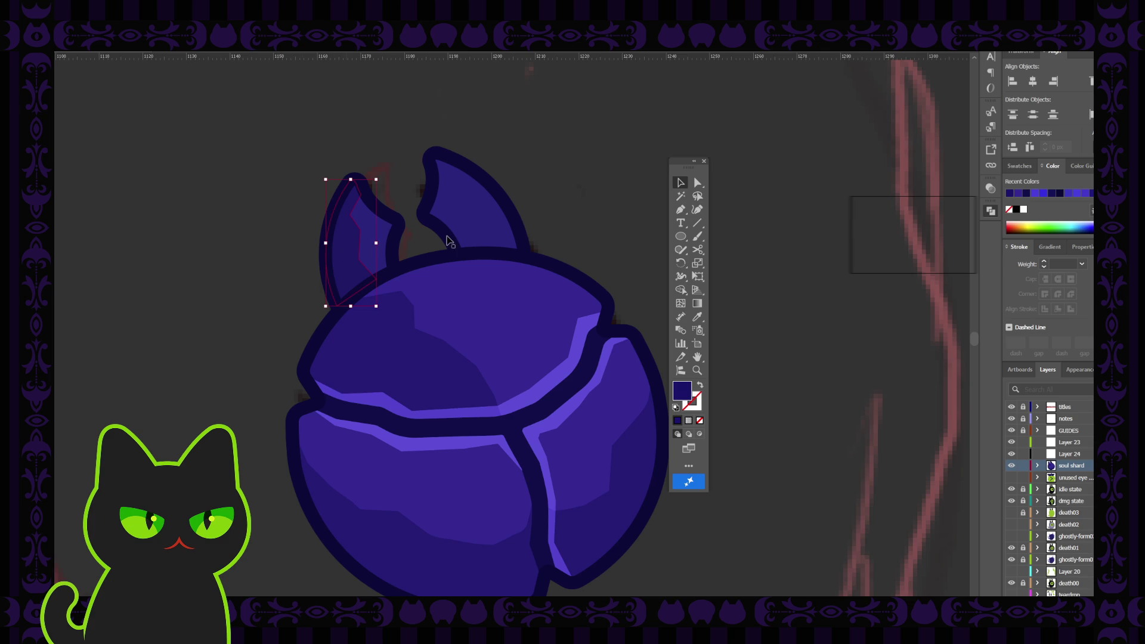
{"action": "left_click", "coordinate": [680, 209]}
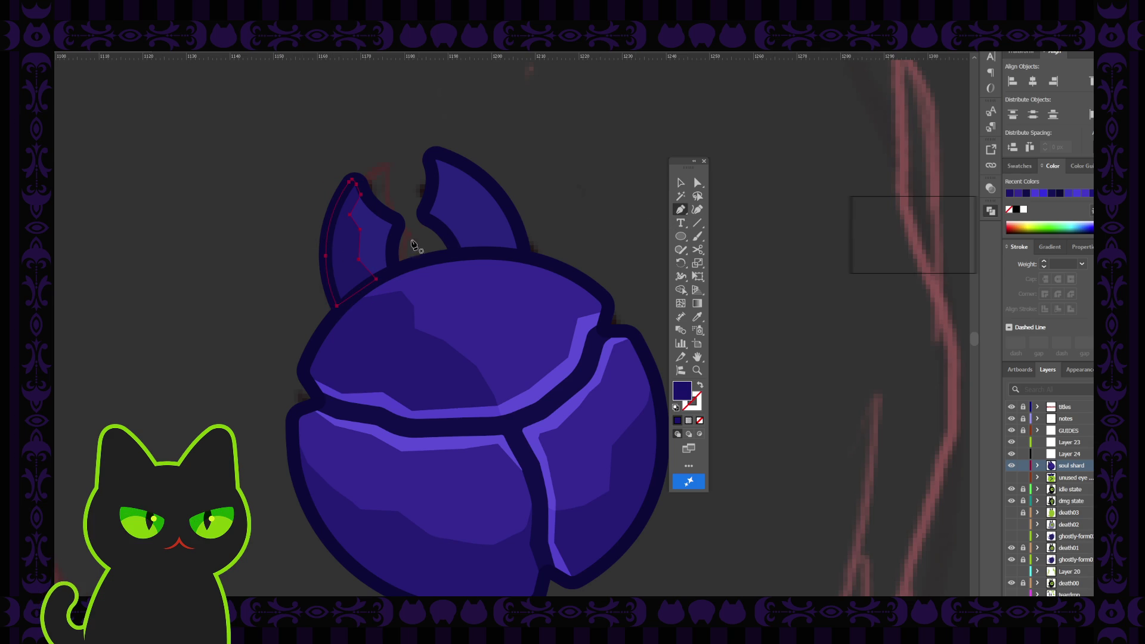
{"action": "left_click", "coordinate": [360, 234]}
{"action": "left_click", "coordinate": [679, 182]}
{"action": "left_click", "coordinate": [567, 193]}
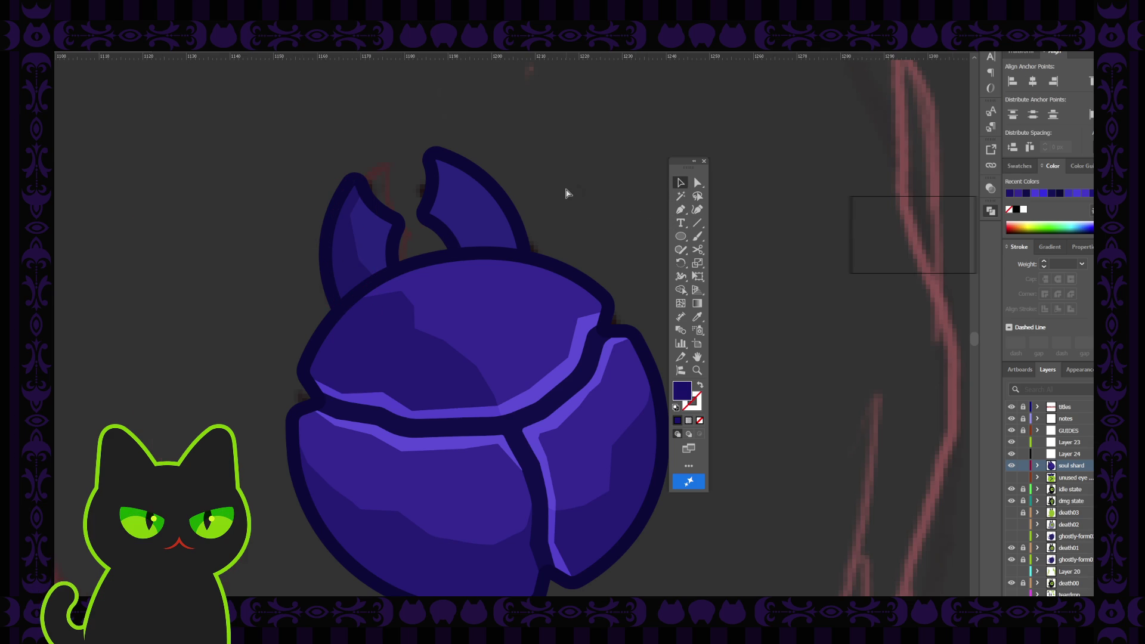
{"action": "key", "text": "ctrl+minus"}
{"action": "key", "text": "ctrl+minus"}
{"action": "key", "text": "ctrl+minus"}
{"action": "key", "text": "ctrl+minus"}
{"action": "key", "text": "ctrl+minus"}
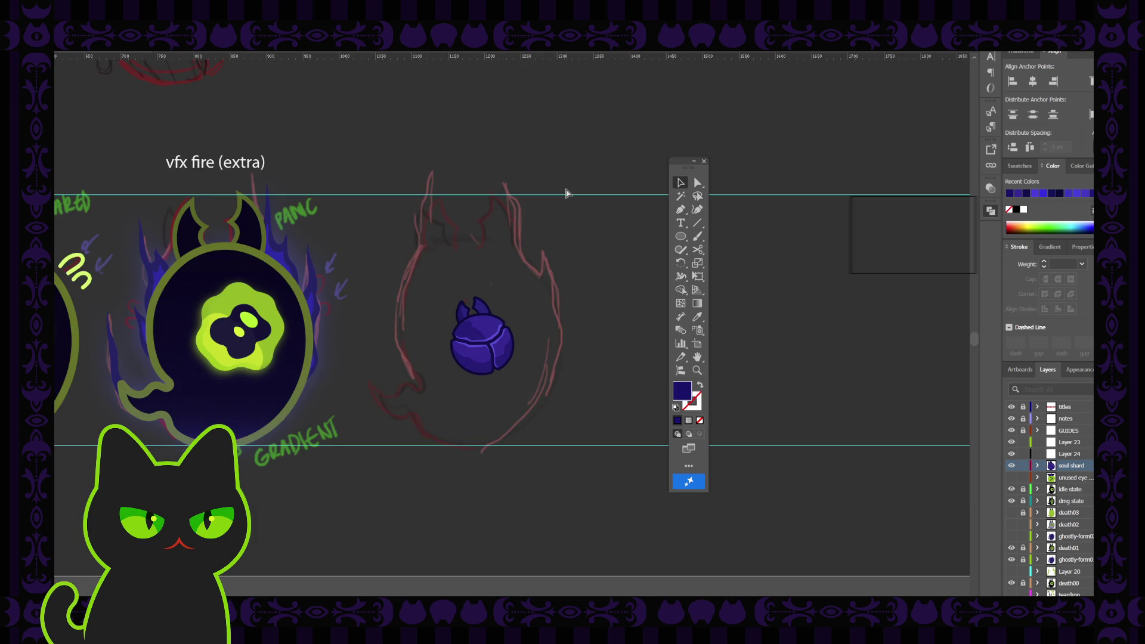
Select the whole soul shard and paste a flat copy of its base circle in front (Ctrl+C, Ctrl+F)
{"action": "key", "text": "ctrl+z"}
{"action": "key", "text": "ctrl+z"}
{"action": "key", "text": "ctrl+equal"}
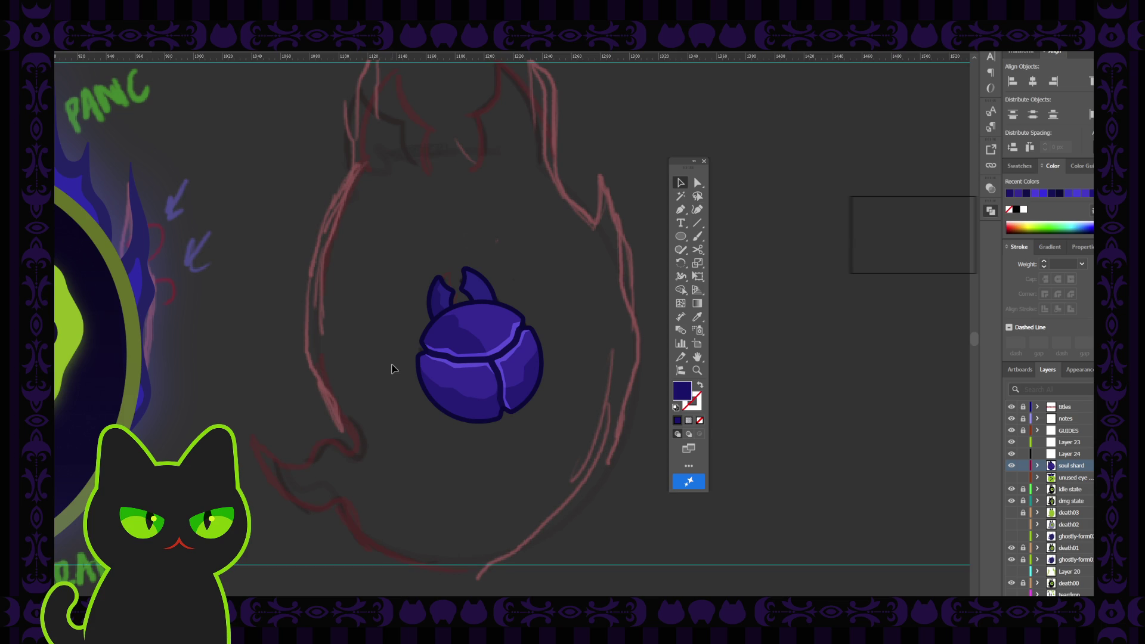
{"action": "left_click", "coordinate": [487, 332]}
{"action": "left_click", "coordinate": [488, 332]}
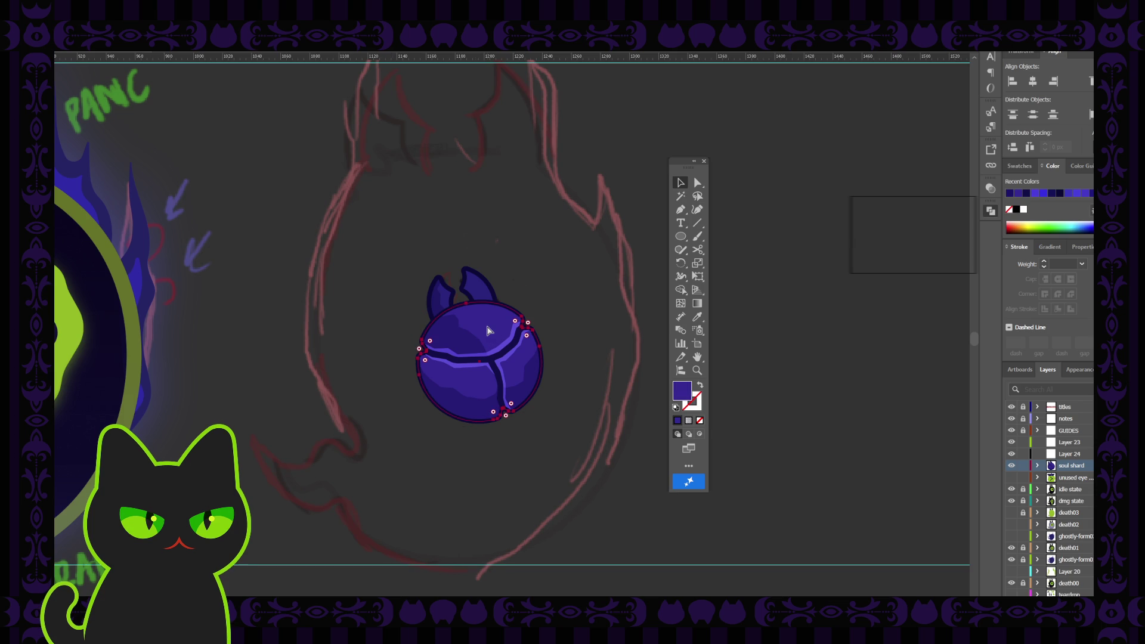
{"action": "left_click", "coordinate": [561, 279]}
{"action": "left_click", "coordinate": [495, 329]}
{"action": "key", "text": "ctrl+shift+a"}
{"action": "left_click", "coordinate": [481, 352]}
{"action": "key", "text": "ctrl+c"}
{"action": "key", "text": "ctrl+f"}
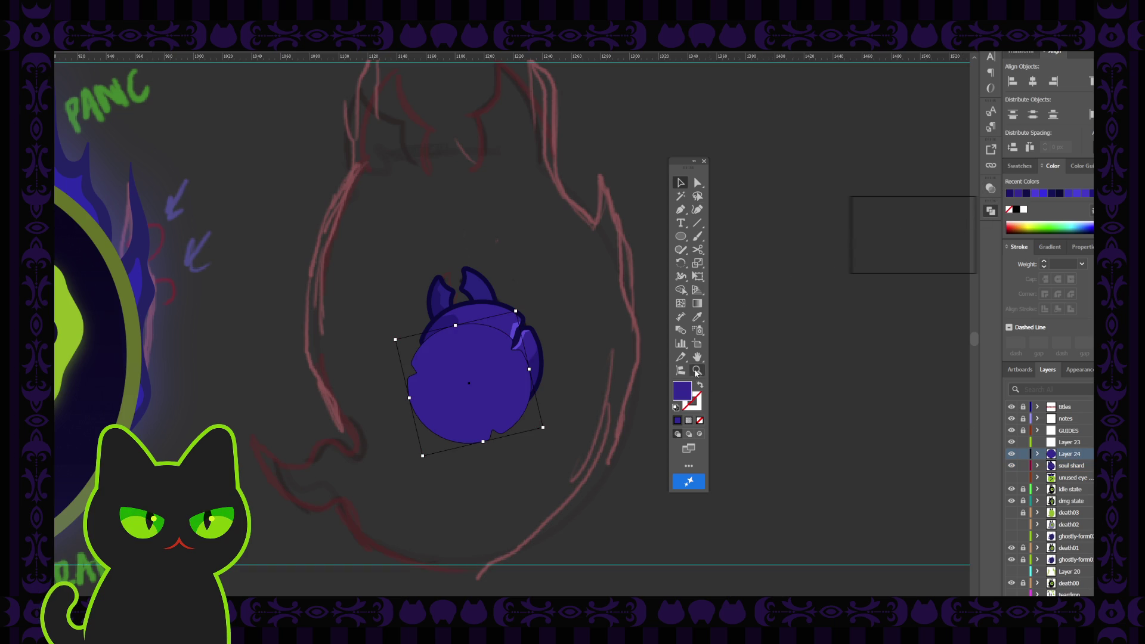
Lower the copied circle's opacity and shift it slightly down-left
{"action": "left_click", "coordinate": [989, 190]}
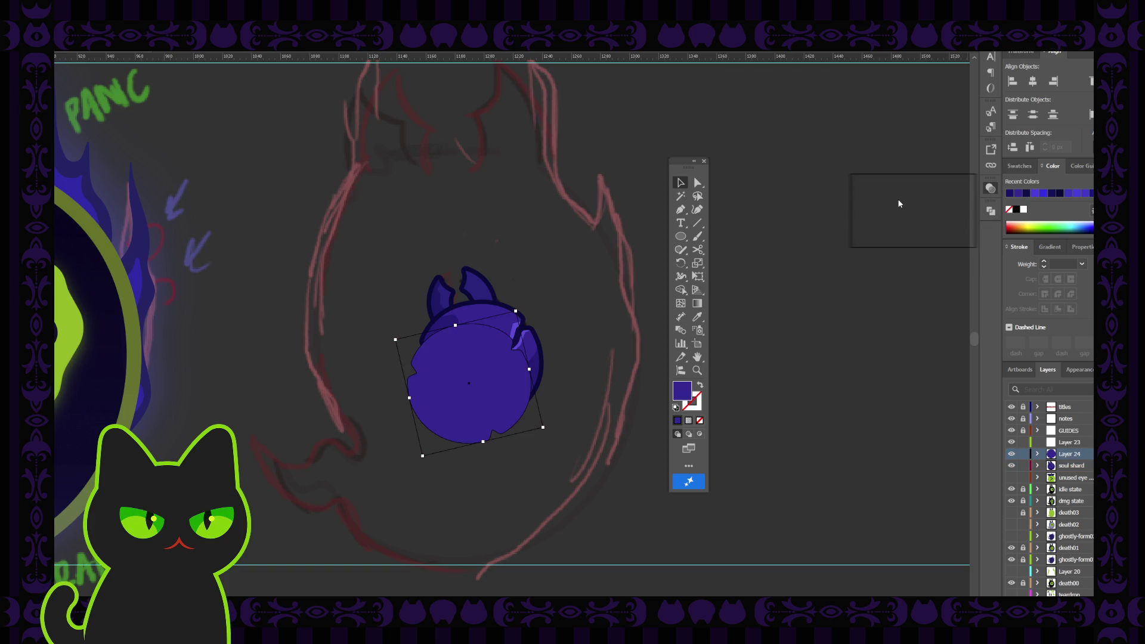
{"action": "key", "text": "ctrl+z"}
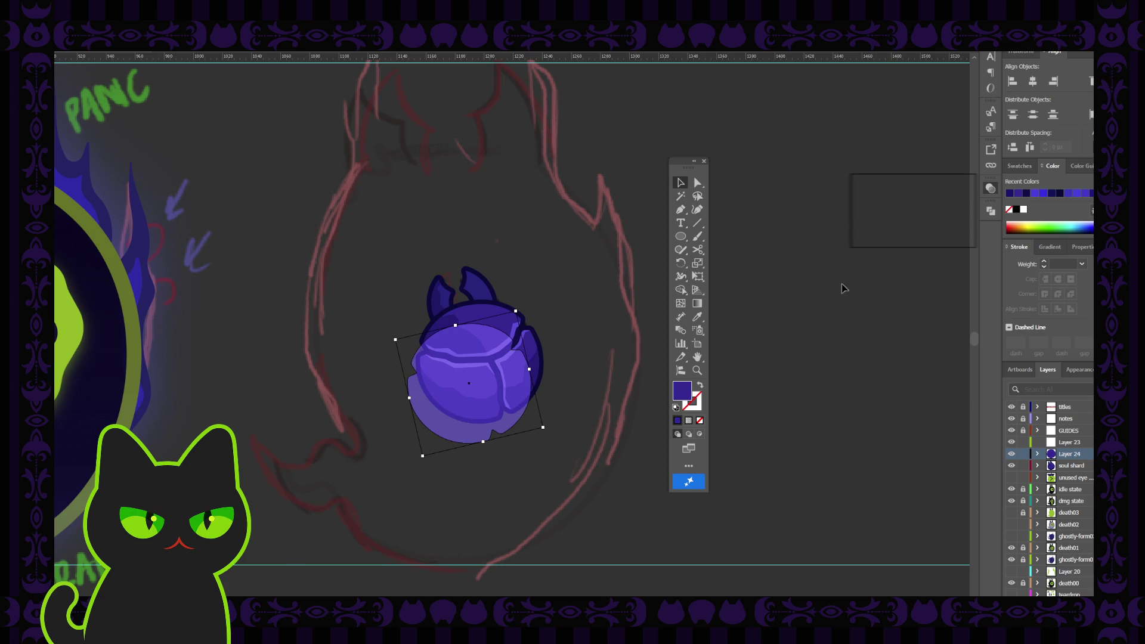
{"action": "left_click", "coordinate": [775, 307]}
{"action": "left_click_drag", "start_coordinate": [463, 434], "coordinate": [443, 435]}
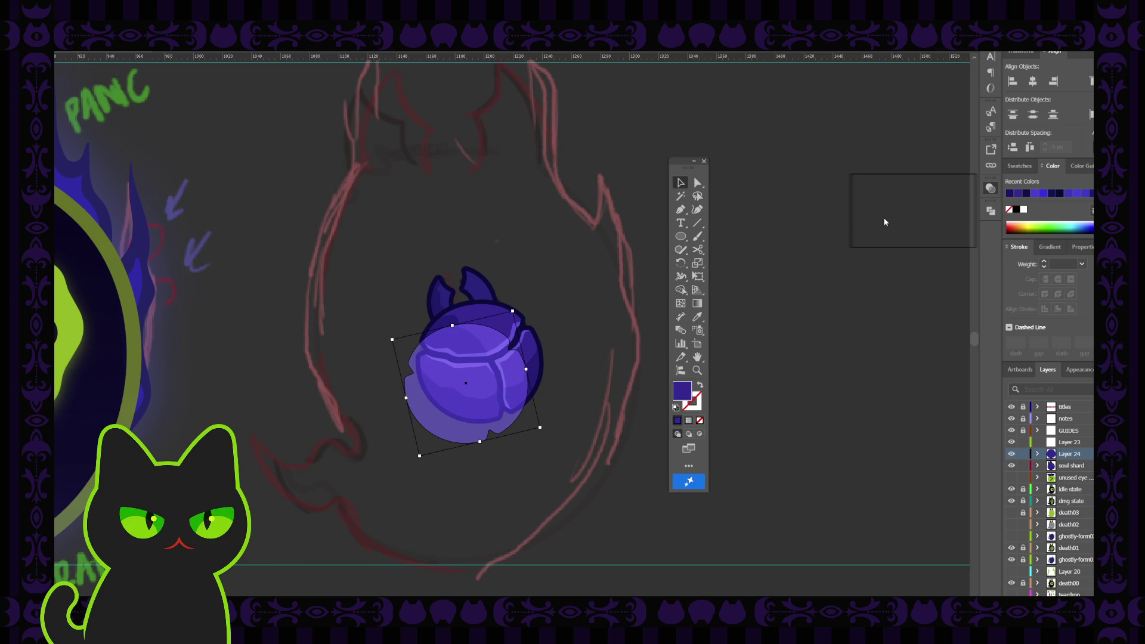
Place the translucent circle down-left of the shard, stacked behind the facets
{"action": "key", "text": "ctrl+bracketleft"}
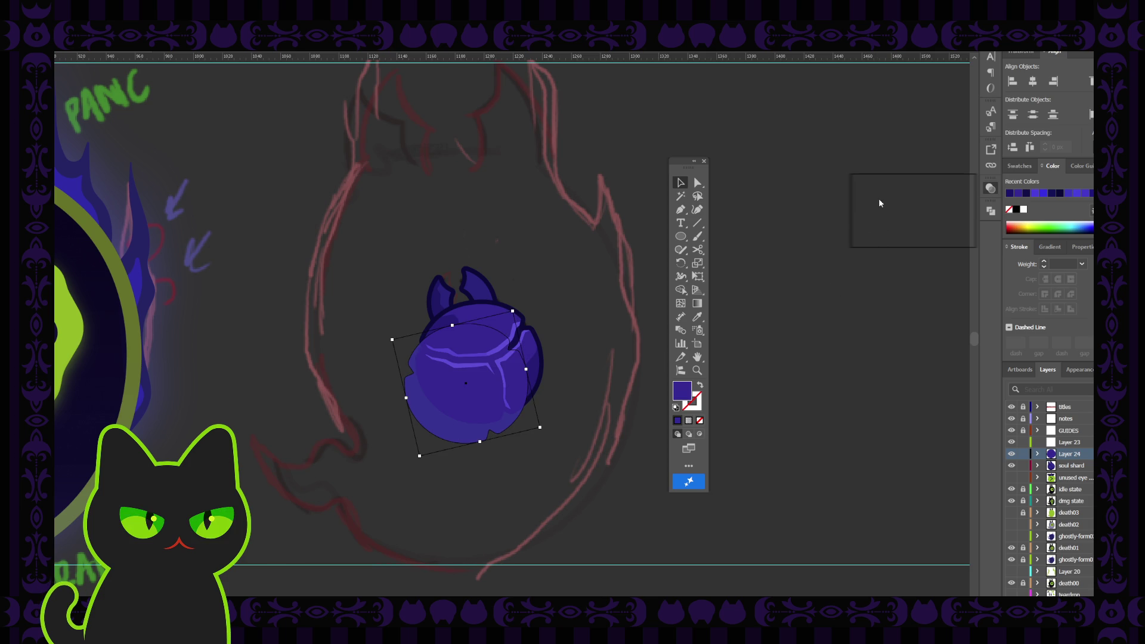
{"action": "key", "text": "ctrl+bracketleft"}
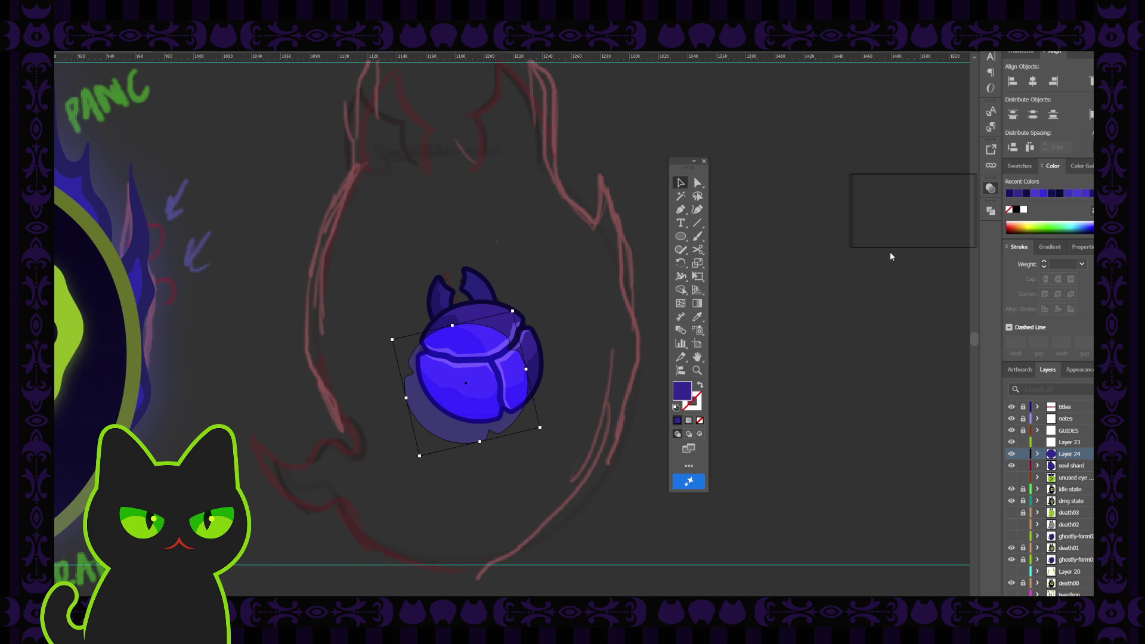
{"action": "key", "text": "ctrl+bracketright"}
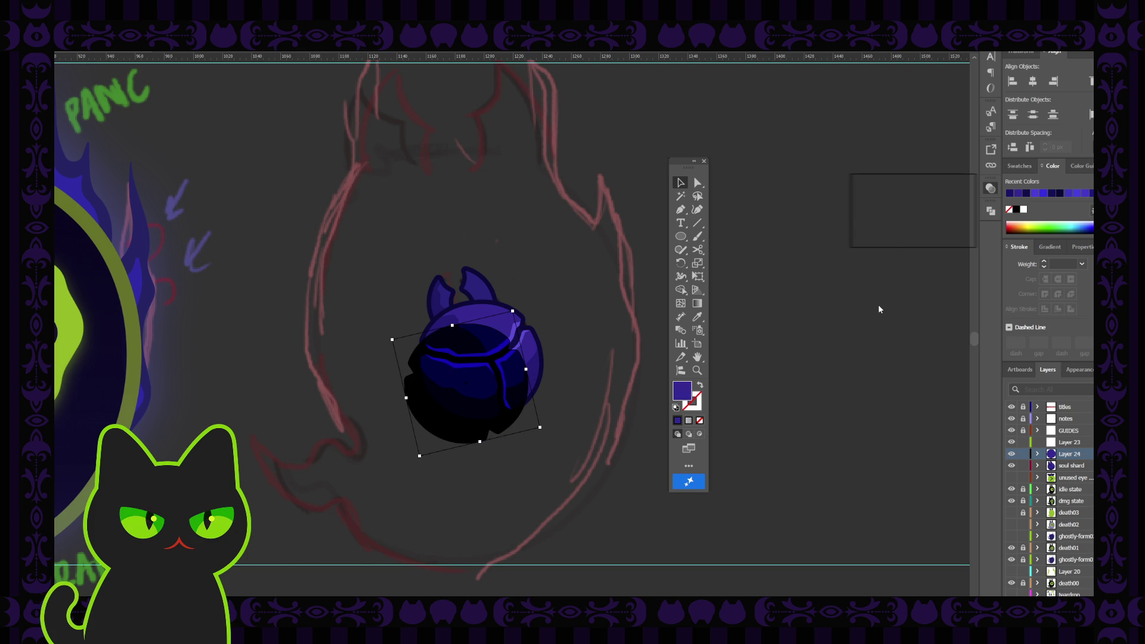
{"action": "key", "text": "ctrl+z"}
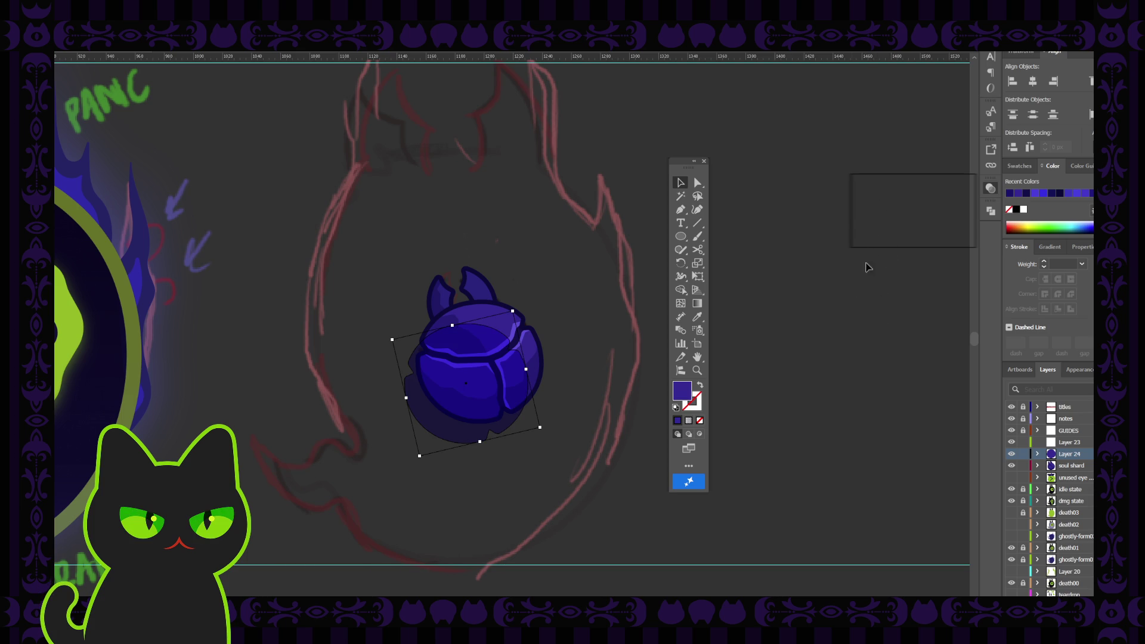
{"action": "left_click", "coordinate": [732, 356]}
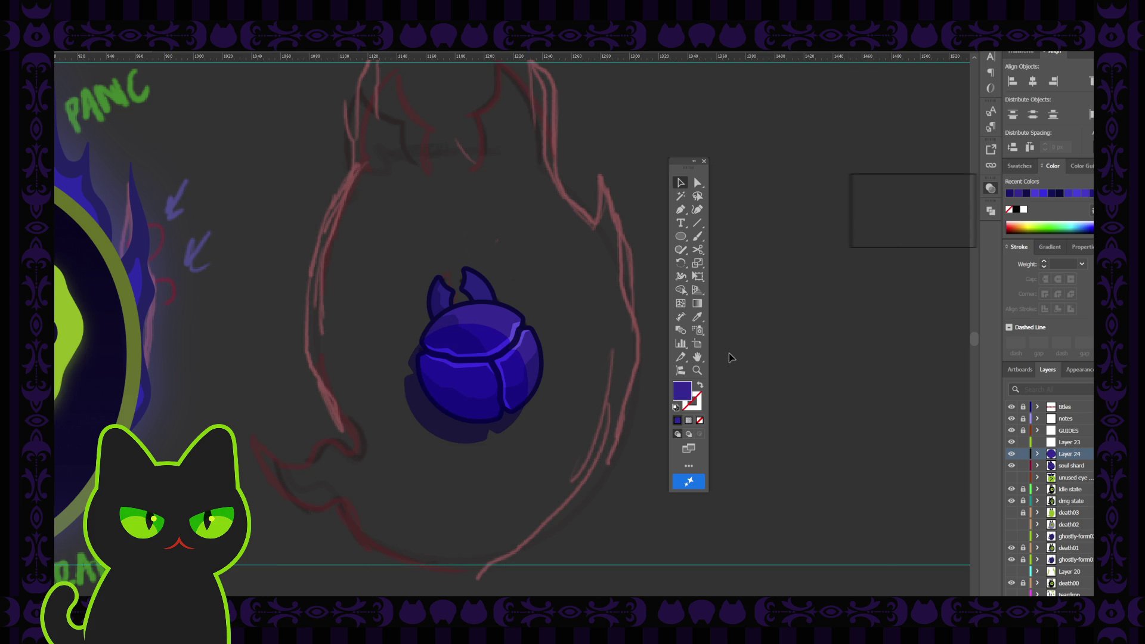
{"action": "left_click", "coordinate": [452, 430]}
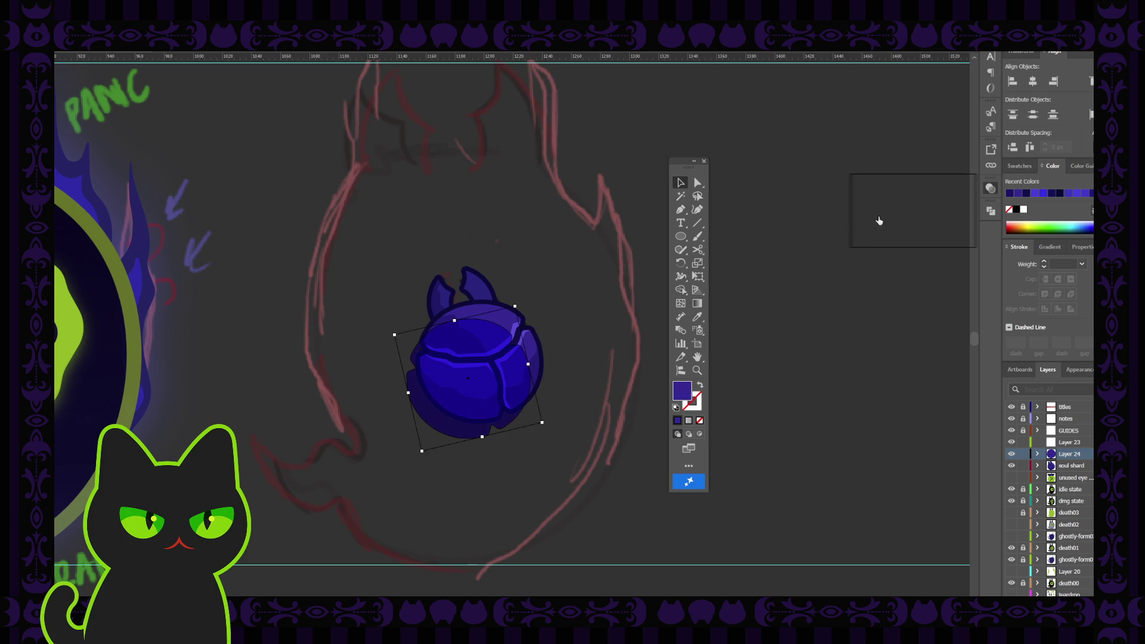
{"action": "key", "text": "ctrl+shift+bracketright"}
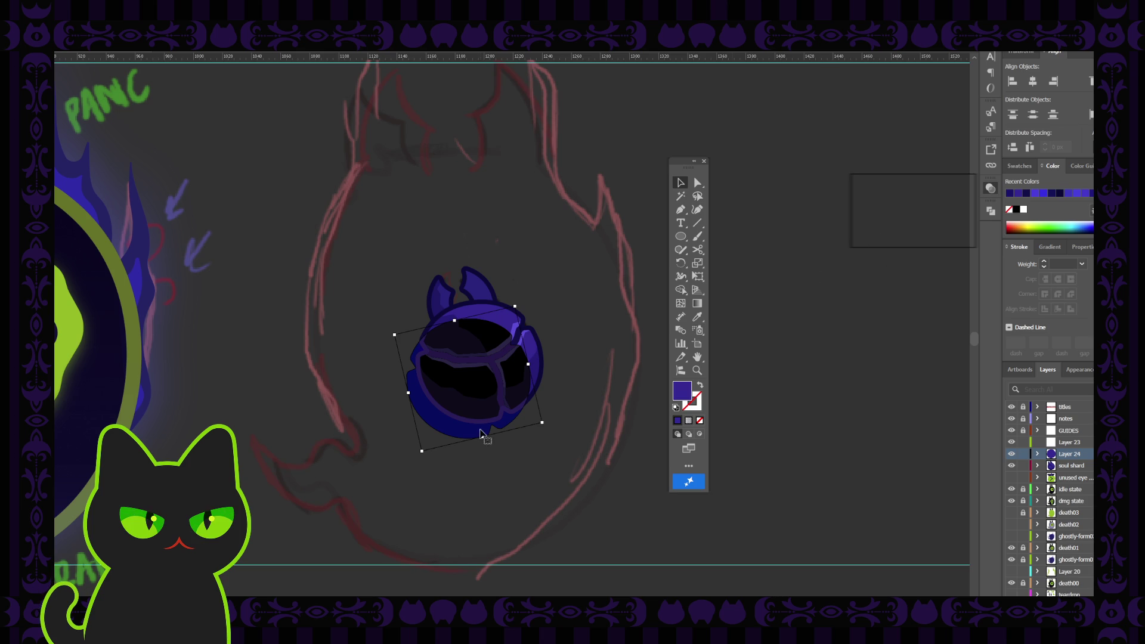
{"action": "mouse_move", "coordinate": [463, 435]}
{"action": "left_mouse_down"}
{"action": "mouse_move", "coordinate": [479, 417]}
{"action": "mouse_move", "coordinate": [464, 435]}
{"action": "left_mouse_up"}
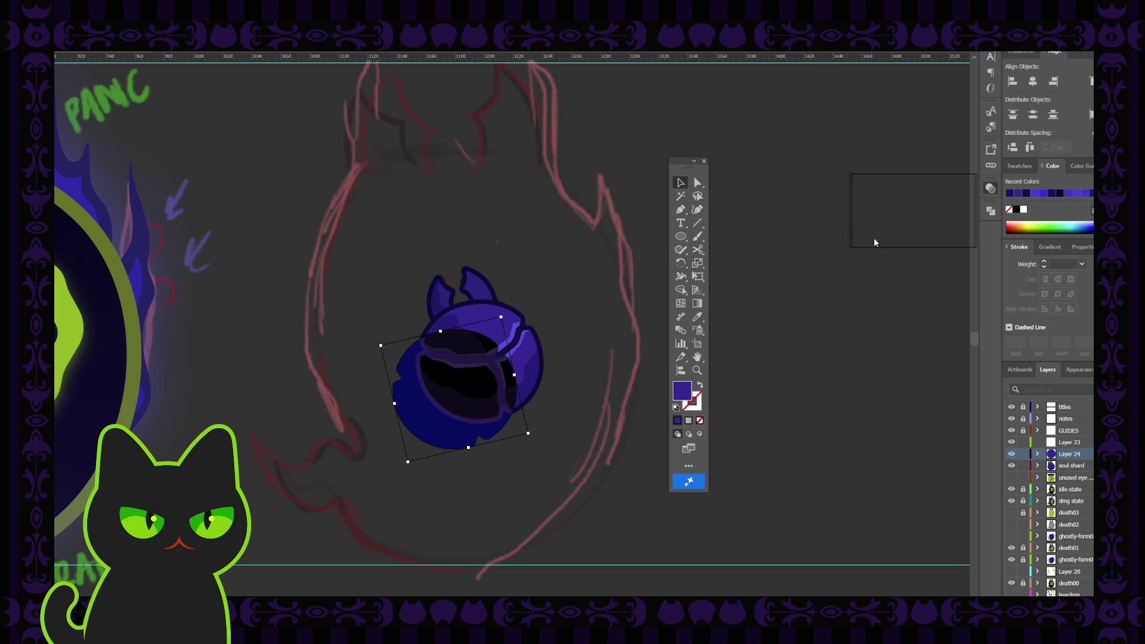
{"action": "key", "text": "ctrl+bracketright"}
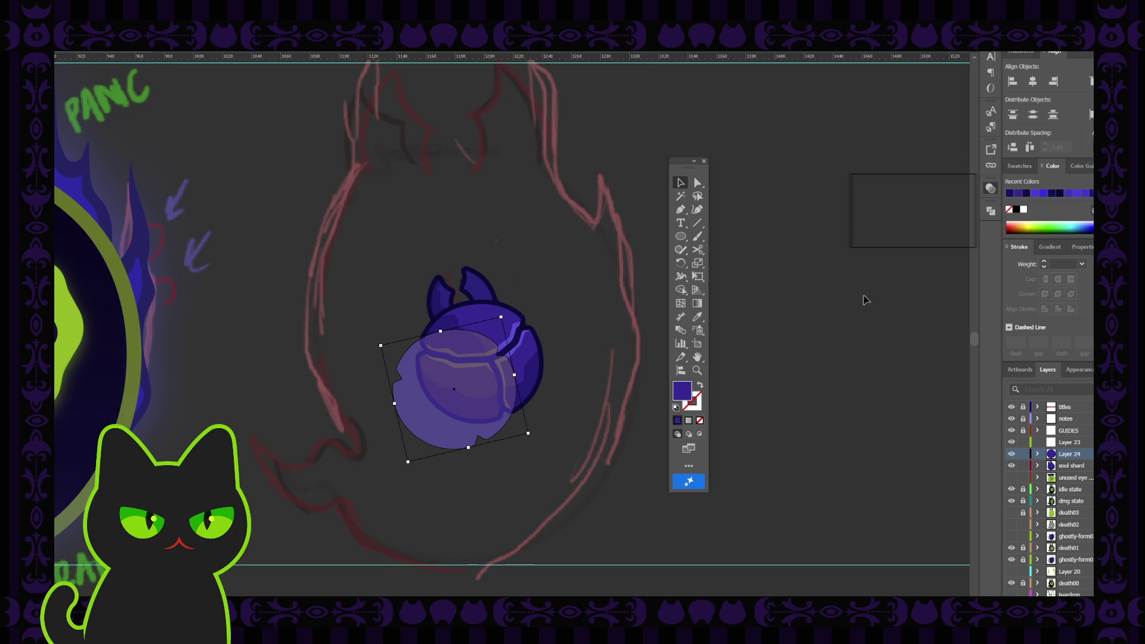
{"action": "key", "text": "ctrl+bracketleft"}
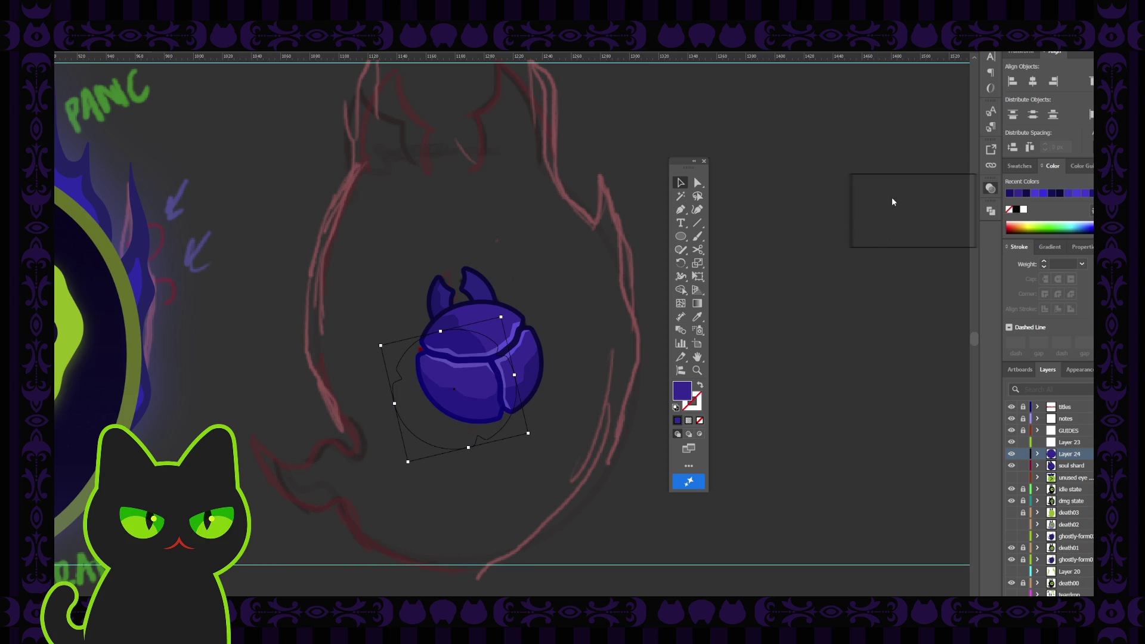
Give the circle a soft, fading purple gradient fill
{"action": "key", "text": "0"}
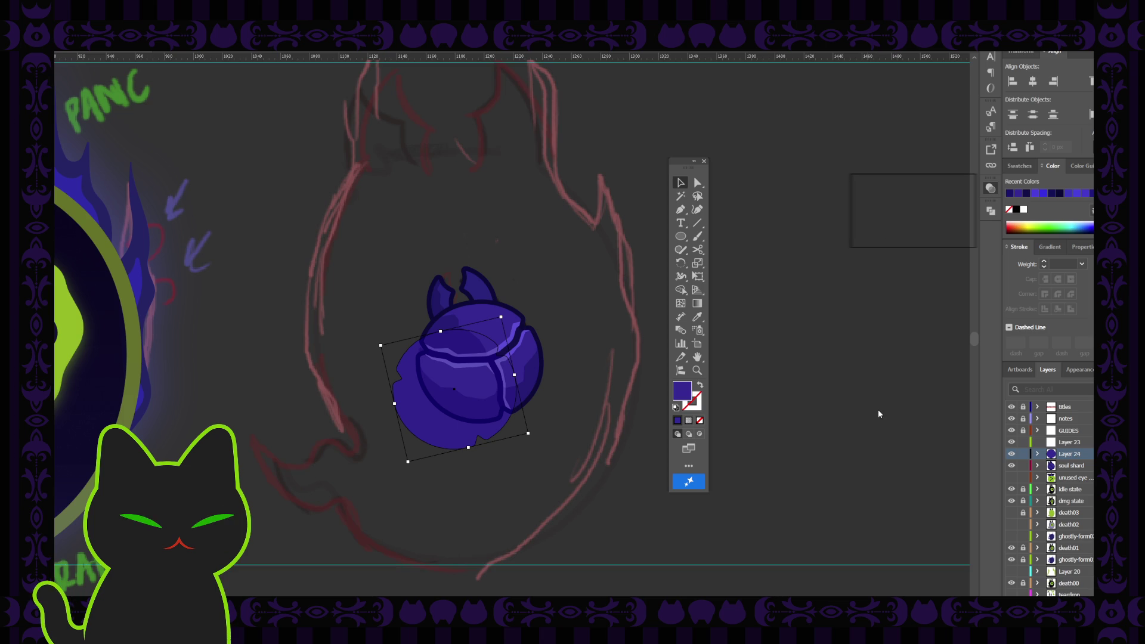
{"action": "key", "text": "period"}
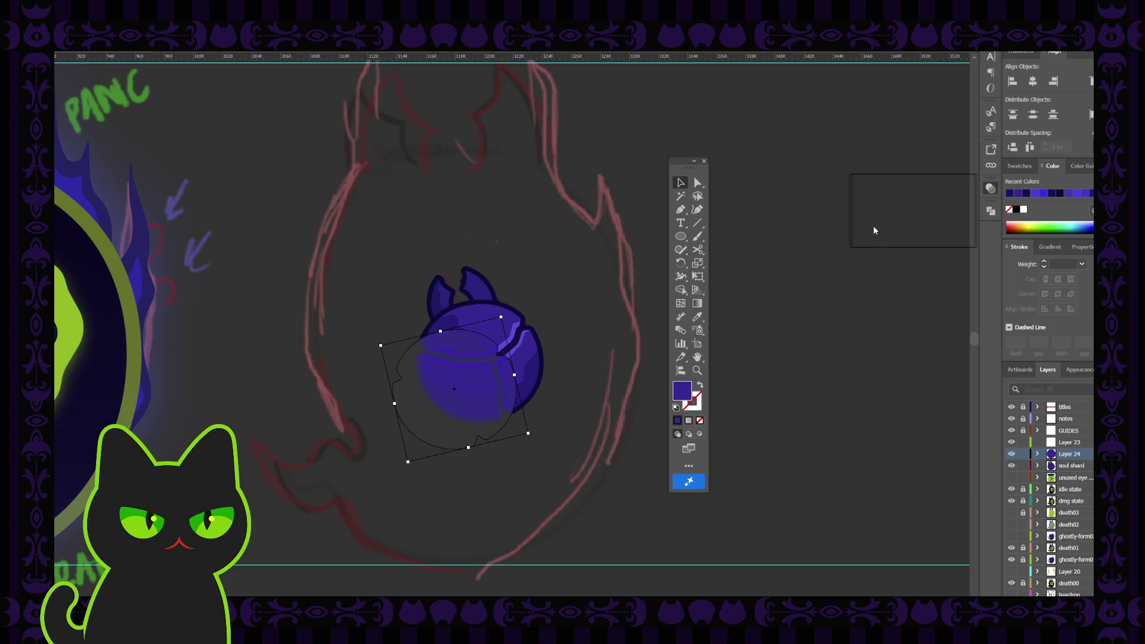
{"action": "key", "text": "comma"}
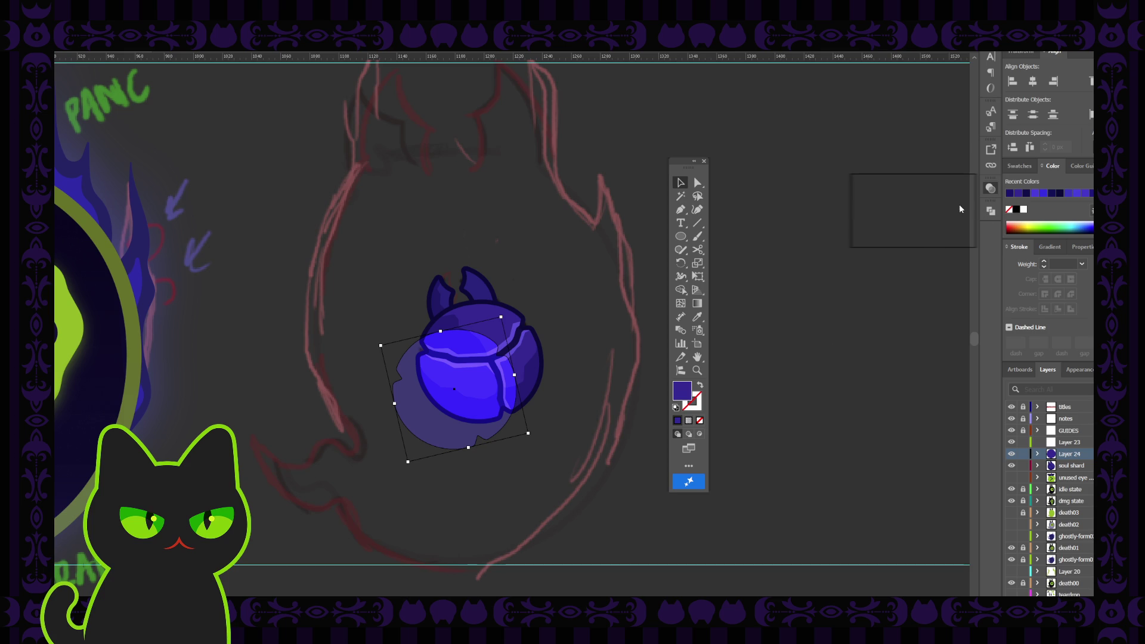
{"action": "key", "text": "period"}
{"action": "key", "text": "ctrl+shift+a"}
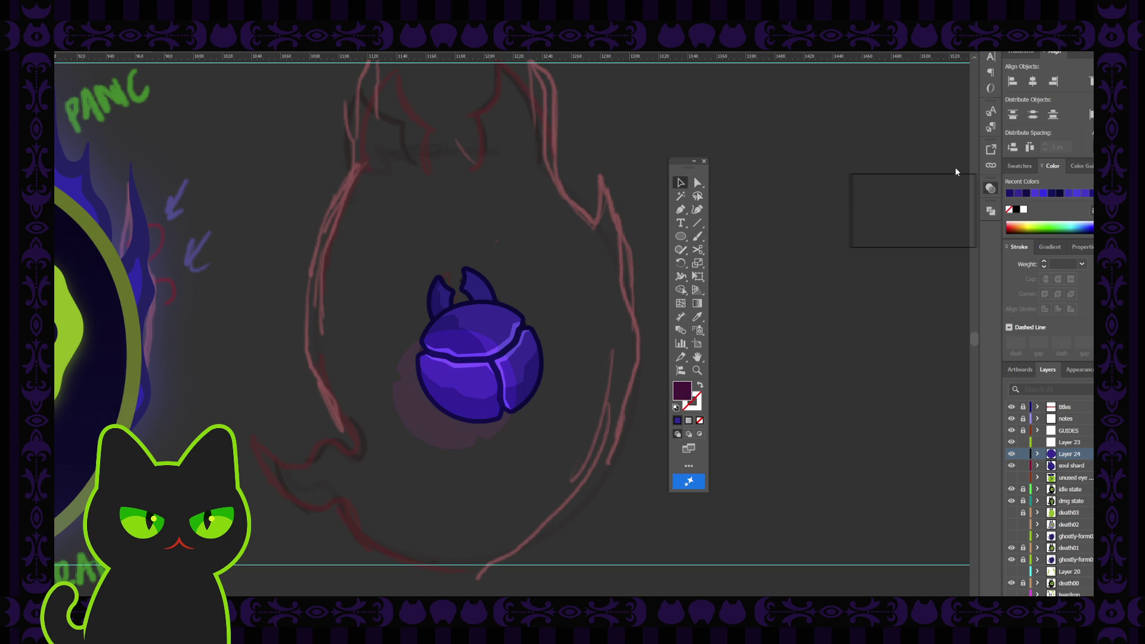
Recolour the glow circle to pale grey-purple and move it up-right behind the orb
{"action": "key", "text": "ctrl+z"}
{"action": "key", "text": "ctrl+z"}
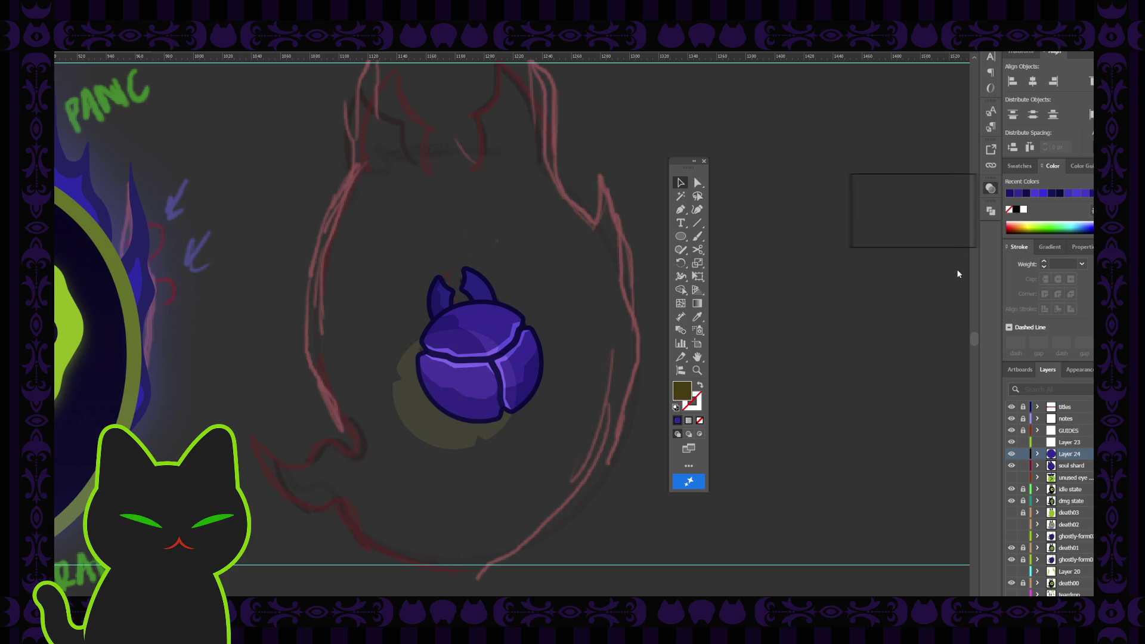
{"action": "key", "text": "ctrl+z"}
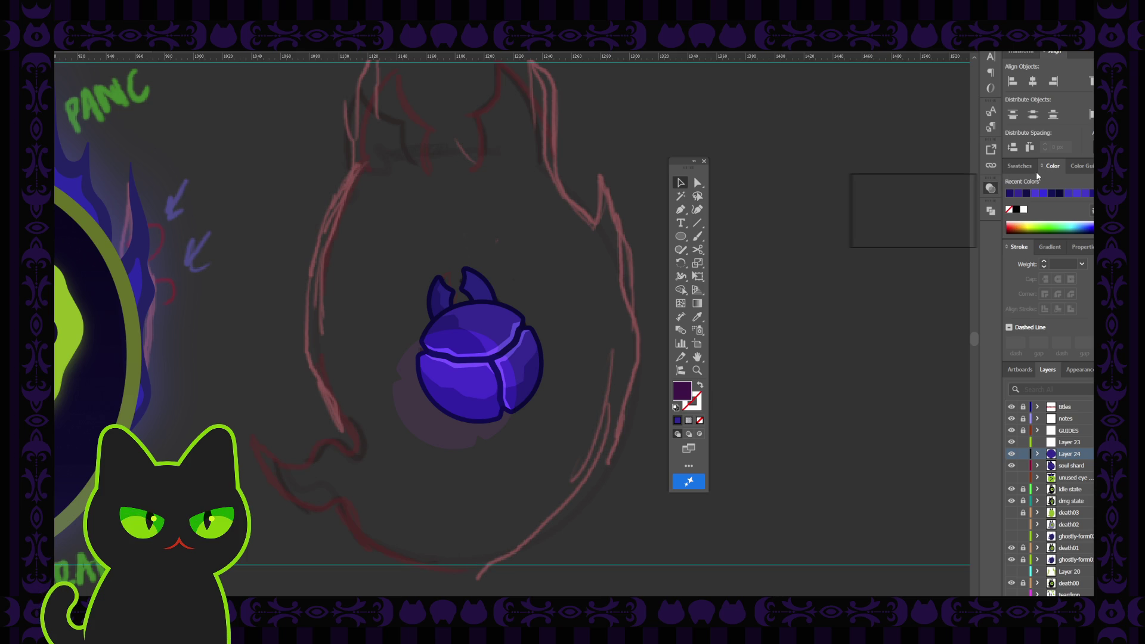
{"action": "key", "text": "ctrl+z"}
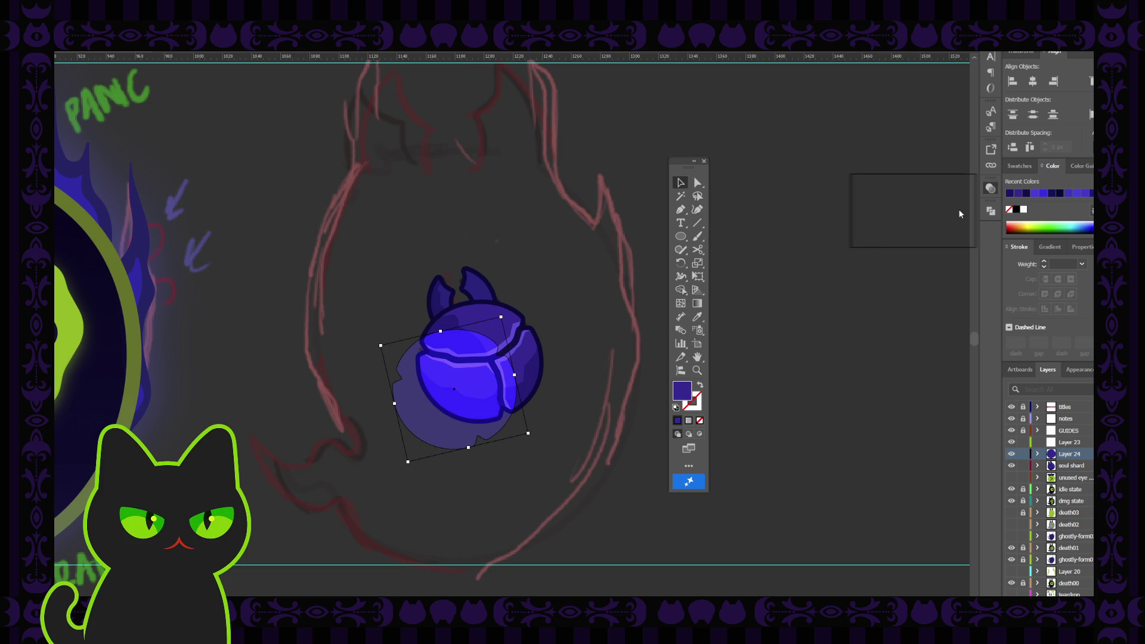
{"action": "key", "text": "ctrl+z"}
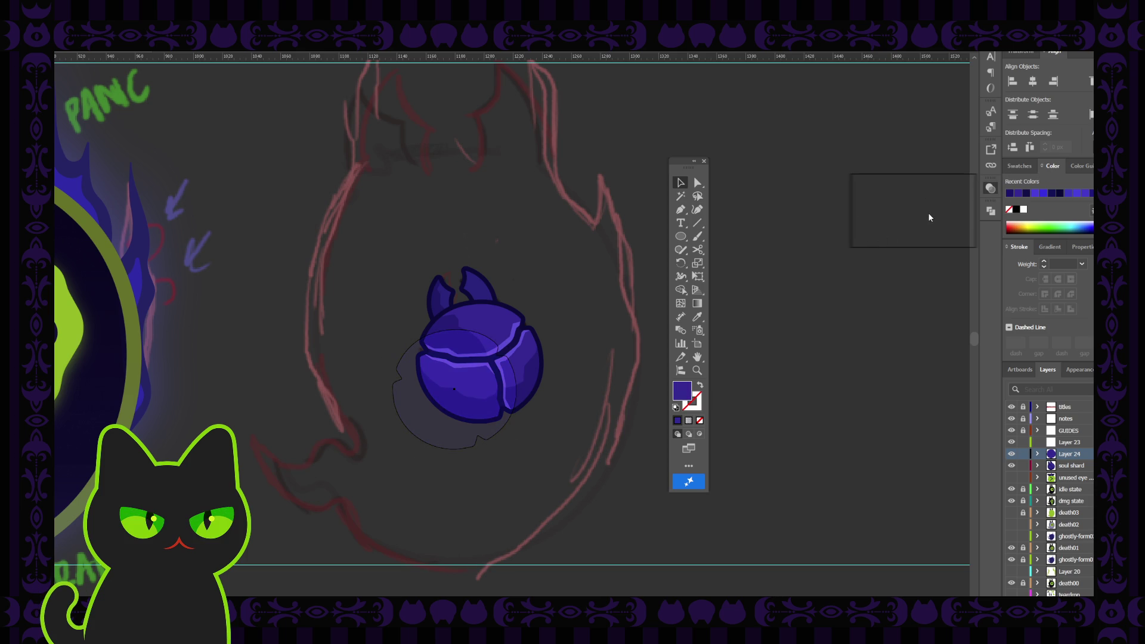
{"action": "key", "text": "ctrl+z"}
{"action": "key", "text": "ctrl+z"}
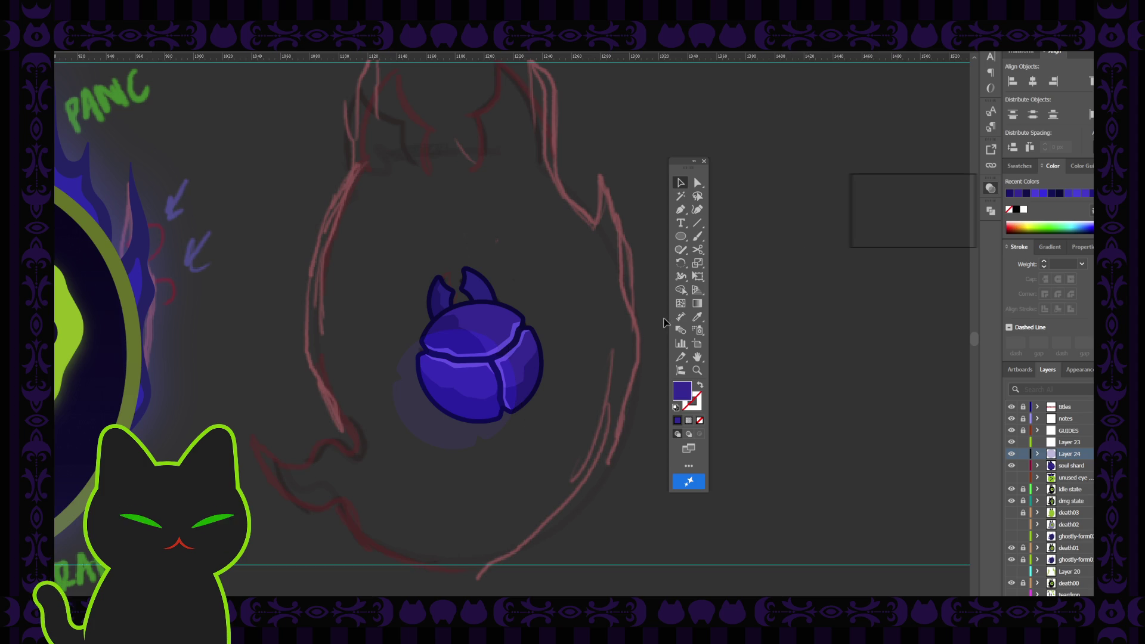
{"action": "left_click_drag", "start_coordinate": [444, 412], "coordinate": [486, 355]}
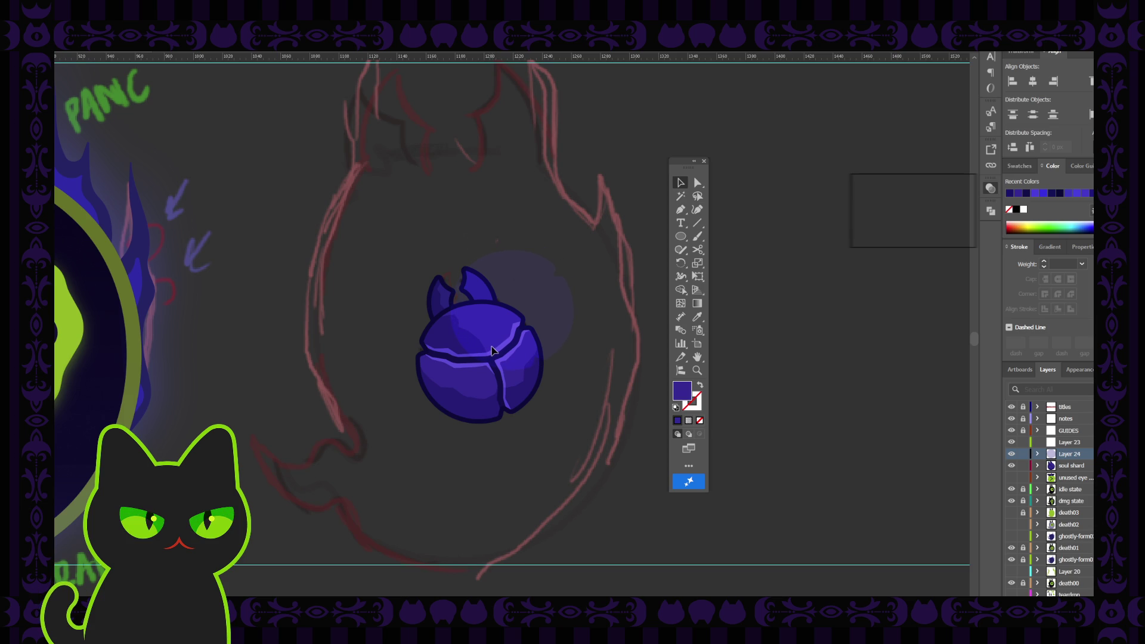
Pull the grey glow circle off the orb and delete it
{"action": "left_click", "coordinate": [488, 347]}
{"action": "left_click", "coordinate": [352, 347]}
{"action": "left_click", "coordinate": [519, 304]}
{"action": "left_click", "coordinate": [520, 306]}
{"action": "left_click", "coordinate": [989, 211]}
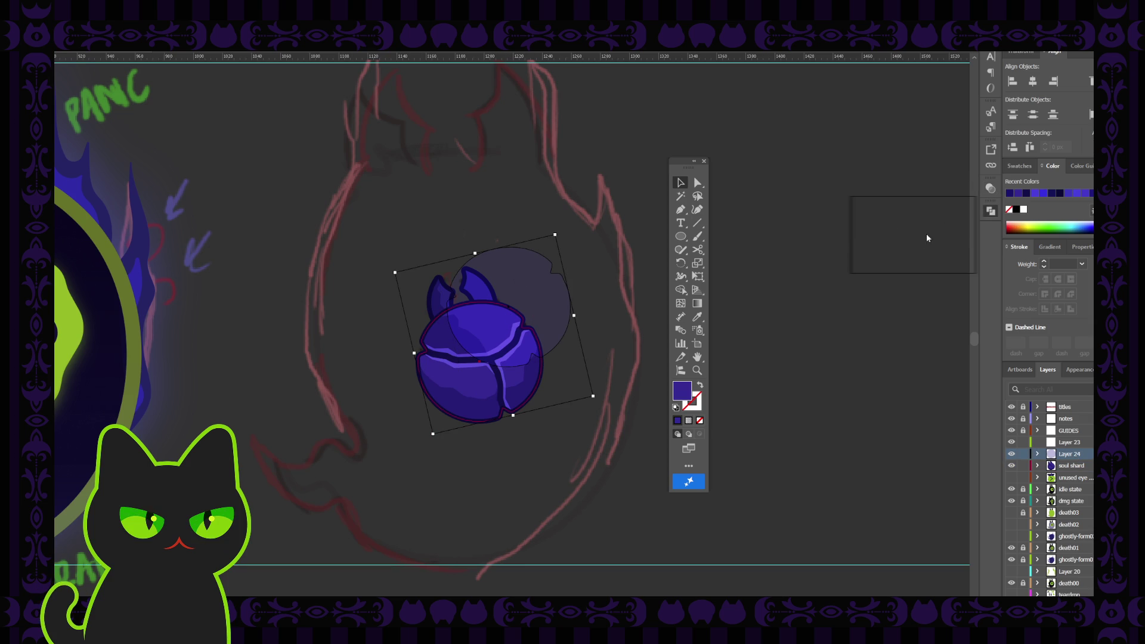
{"action": "left_click", "coordinate": [906, 236]}
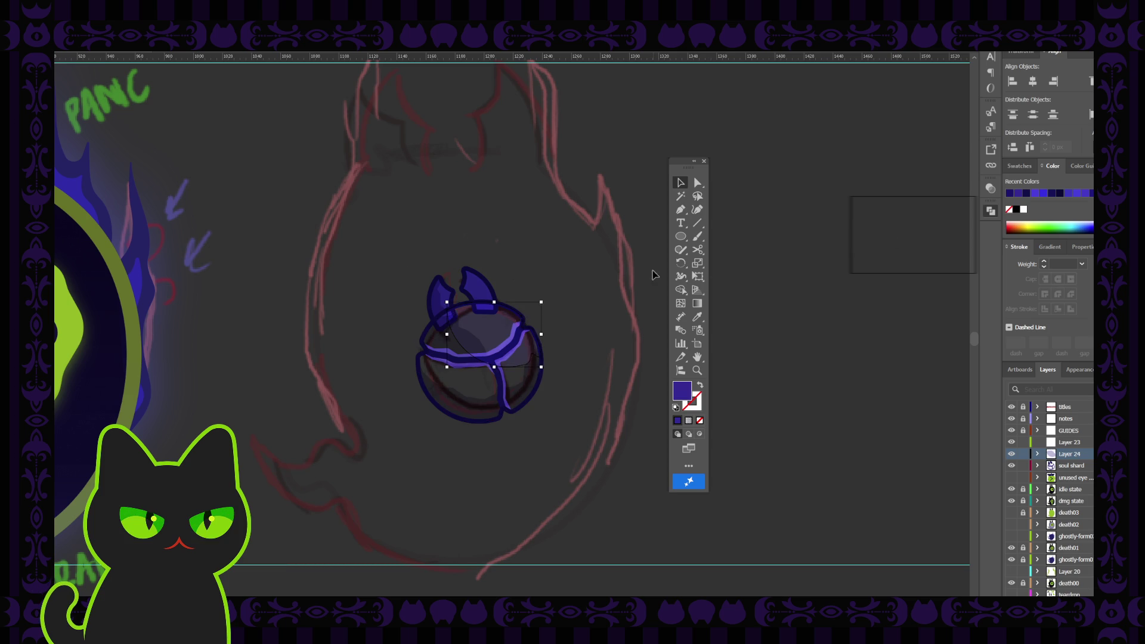
{"action": "left_click_drag", "start_coordinate": [523, 358], "coordinate": [587, 232]}
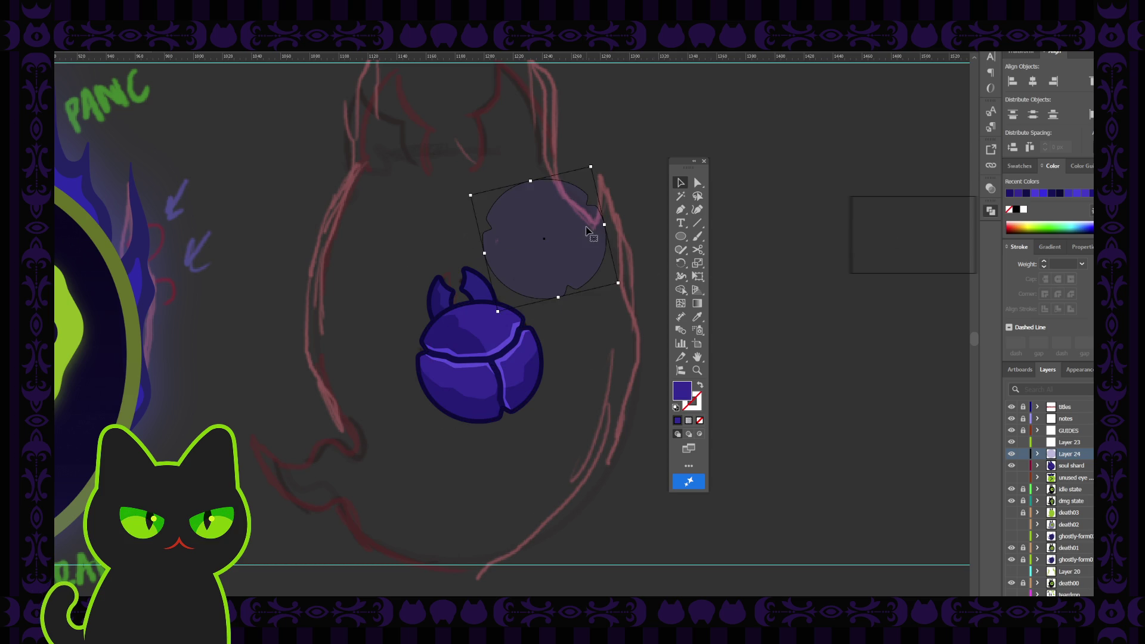
{"action": "left_click", "coordinate": [602, 286]}
{"action": "left_click", "coordinate": [576, 254]}
{"action": "key", "text": "Delete"}
Move the orb's top highlight band from Layer 24 into the soul shard layer
{"action": "left_click", "coordinate": [500, 328]}
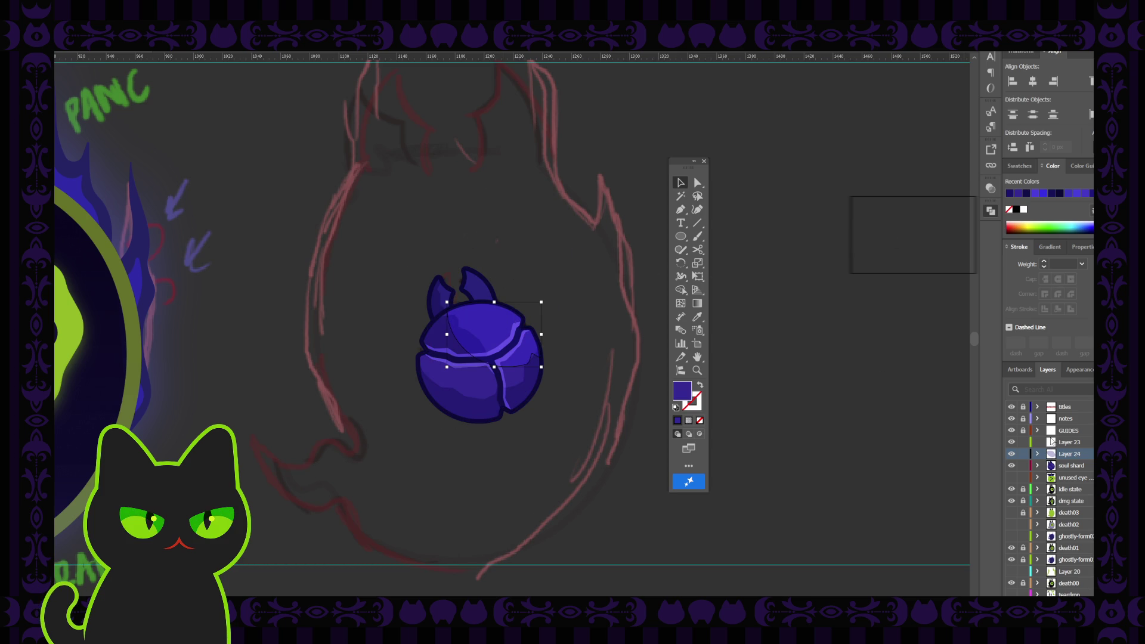
{"action": "left_click_drag", "start_coordinate": [1090, 454], "coordinate": [1089, 465]}
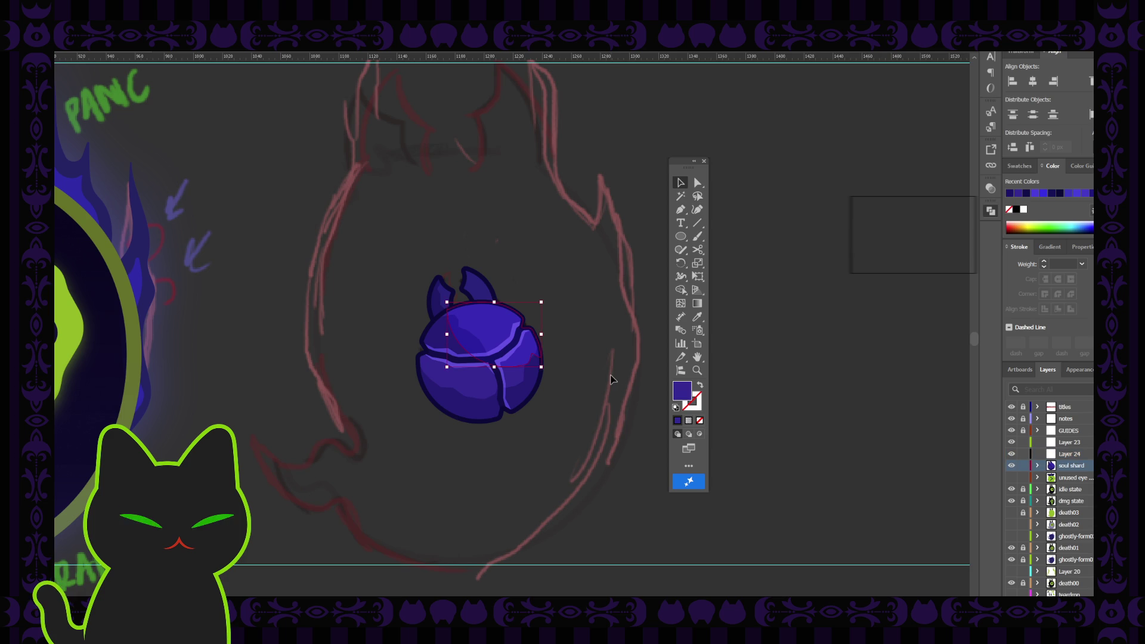
{"action": "key", "text": "ctrl+equal"}
{"action": "key", "text": "ctrl+equal"}
{"action": "key", "text": "ctrl+equal"}
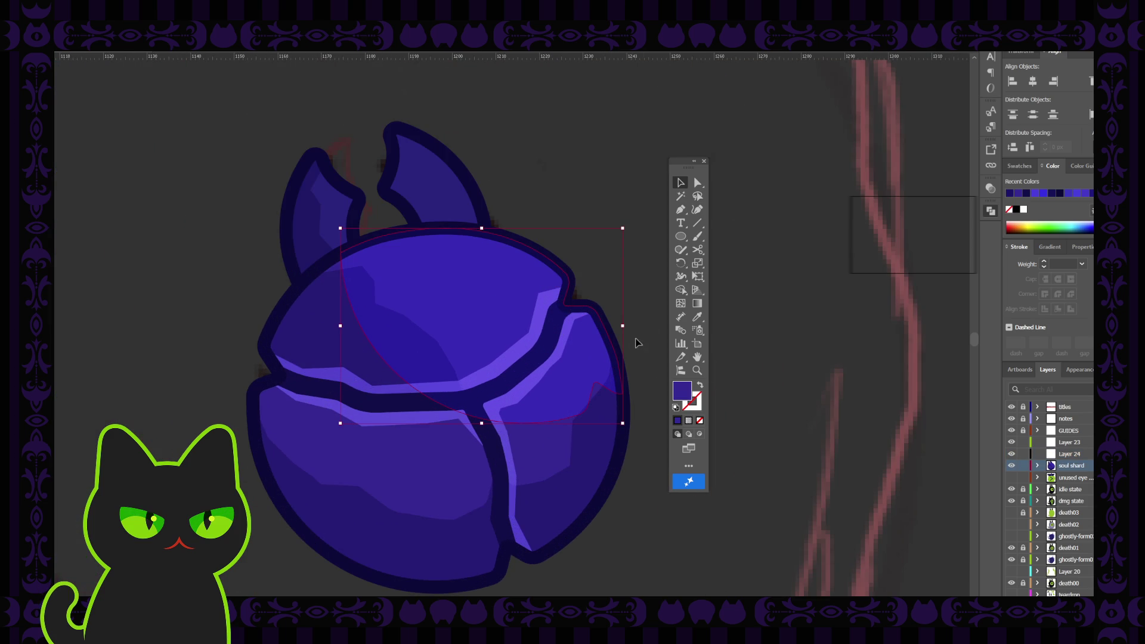
Add an anchor to the upper shading path and remove an extra anchor on its right
{"action": "key", "text": "p"}
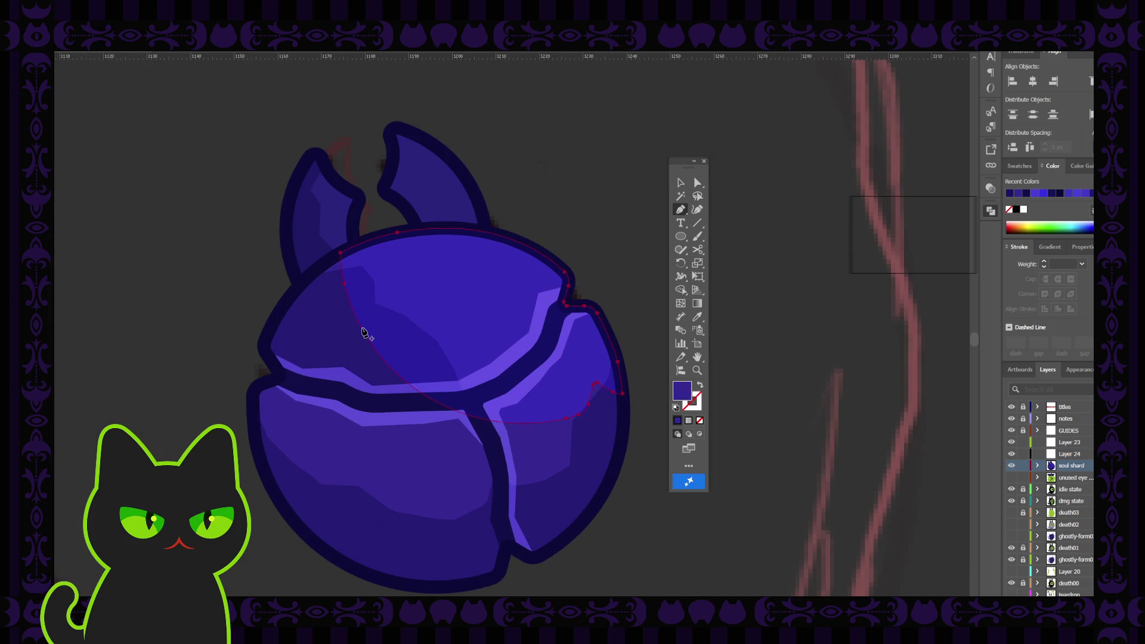
{"action": "left_click", "coordinate": [356, 321]}
{"action": "key", "text": "ctrl+z"}
{"action": "left_click", "coordinate": [357, 322]}
{"action": "left_click", "coordinate": [588, 405]}
Nudge the lower anchor of the shading curve down so it follows the crack
{"action": "left_click", "coordinate": [697, 183]}
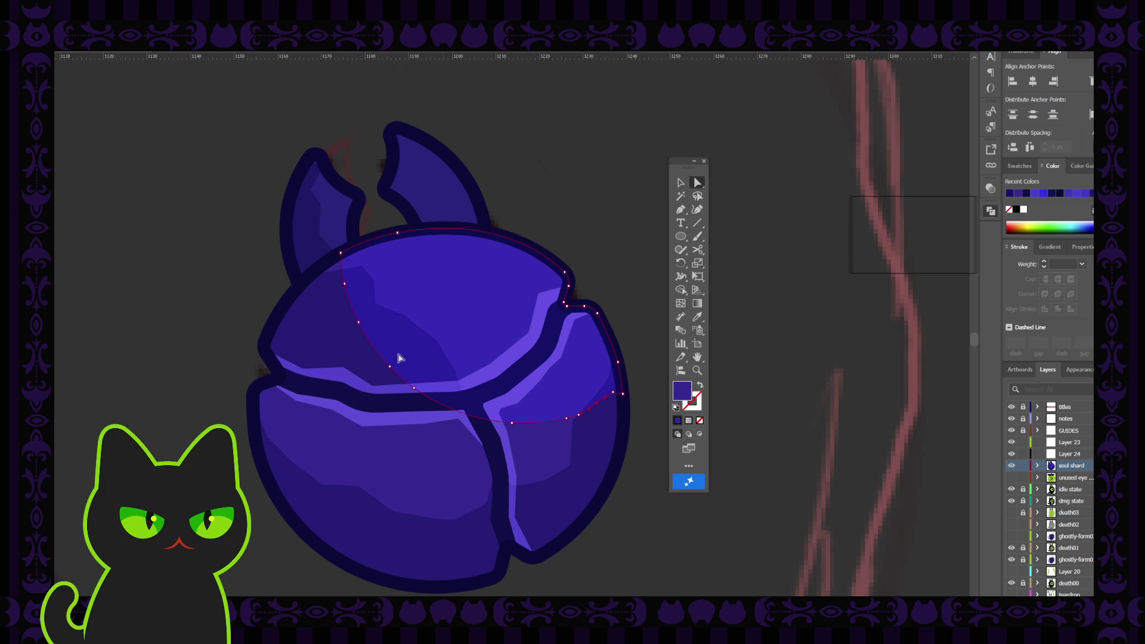
{"action": "left_click", "coordinate": [357, 322]}
{"action": "left_click", "coordinate": [344, 284]}
{"action": "key", "text": "Delete"}
{"action": "key", "text": "ctrl+z"}
{"action": "left_click", "coordinate": [359, 326]}
{"action": "left_click", "coordinate": [393, 374]}
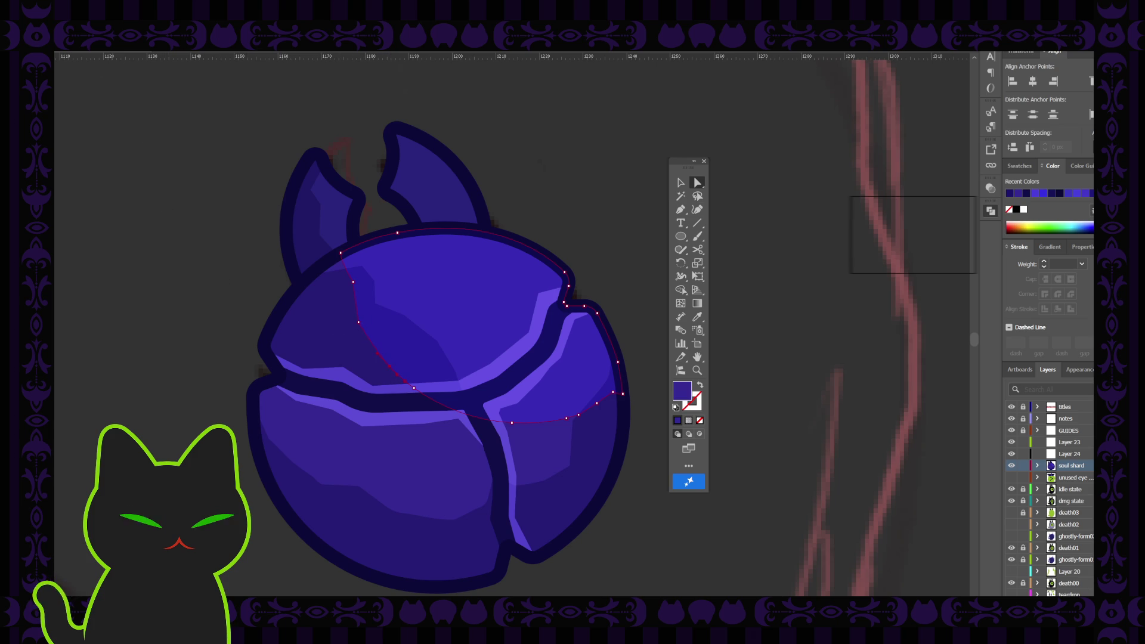
{"action": "left_click", "coordinate": [390, 371]}
{"action": "left_click", "coordinate": [377, 372]}
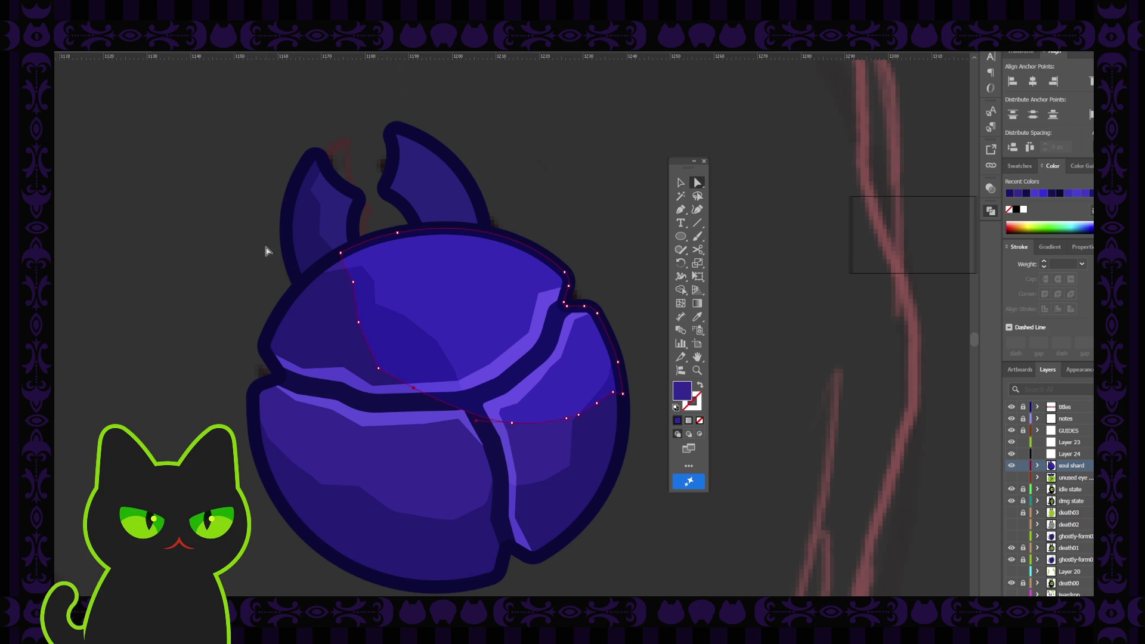
{"action": "left_click", "coordinate": [414, 389]}
{"action": "left_click_drag", "start_coordinate": [413, 389], "coordinate": [410, 397]}
Add anchors and bend the right piece's shading segment down along the crack
{"action": "key", "text": "p"}
{"action": "left_click", "coordinate": [464, 418]}
{"action": "left_click", "coordinate": [696, 181]}
{"action": "left_click", "coordinate": [463, 414]}
{"action": "left_click", "coordinate": [463, 410]}
{"action": "left_click", "coordinate": [594, 404]}
{"action": "left_click_drag", "start_coordinate": [583, 400], "coordinate": [596, 416]}
Delete a stray anchor from the bottom of the upper shading path
{"action": "left_click", "coordinate": [564, 423]}
{"action": "left_click", "coordinate": [562, 425], "text": "alt"}
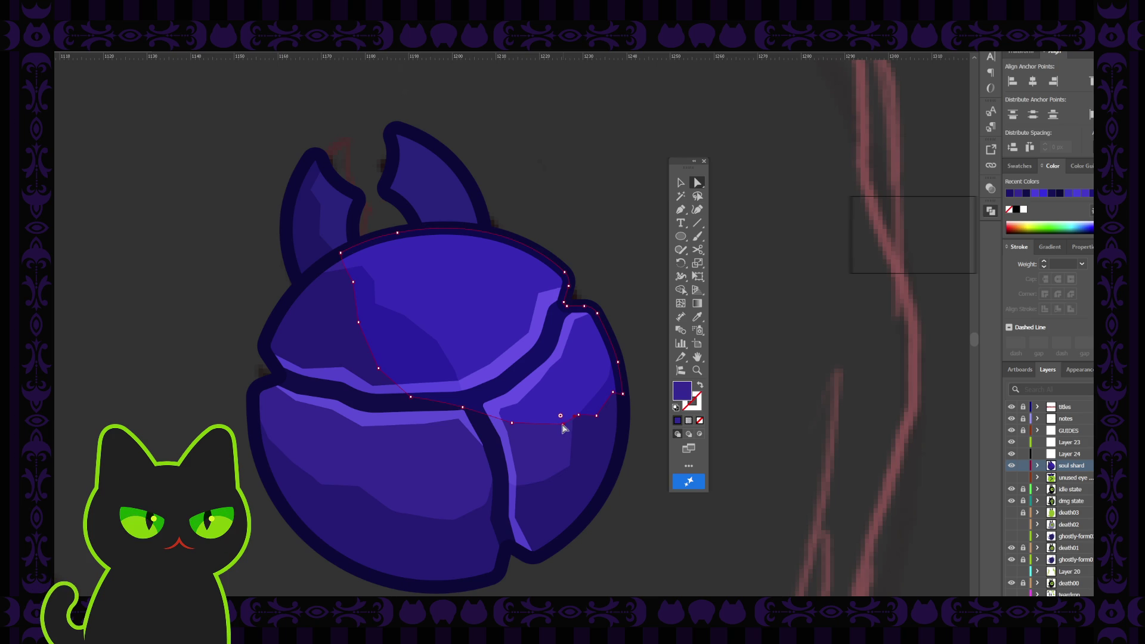
{"action": "left_click", "coordinate": [511, 426]}
{"action": "left_click", "coordinate": [598, 418]}
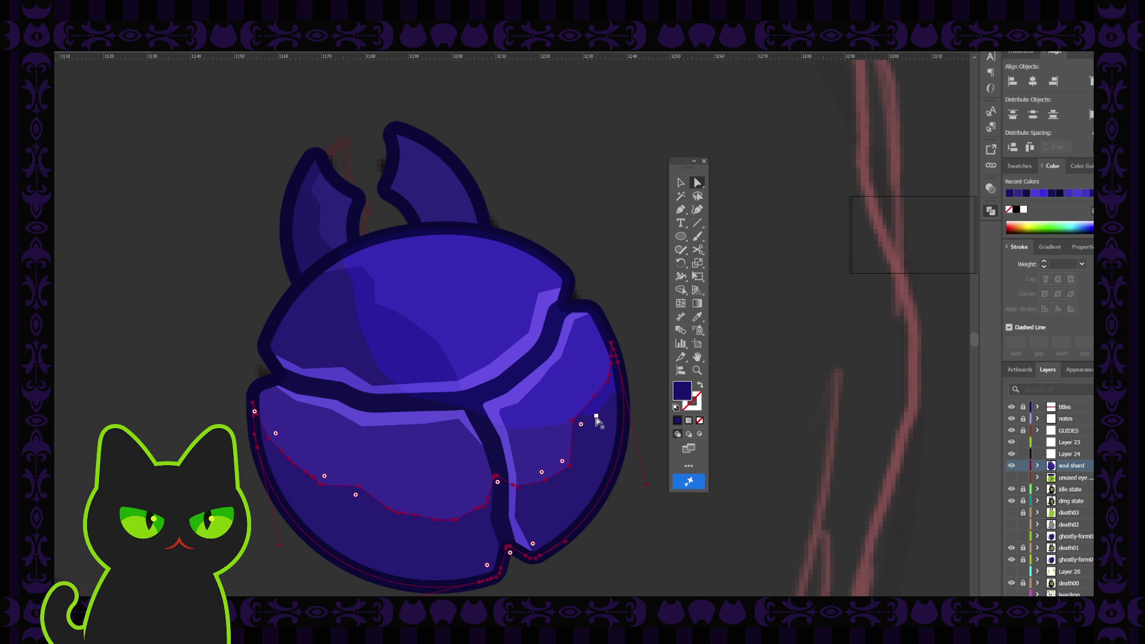
{"action": "left_click", "coordinate": [654, 348]}
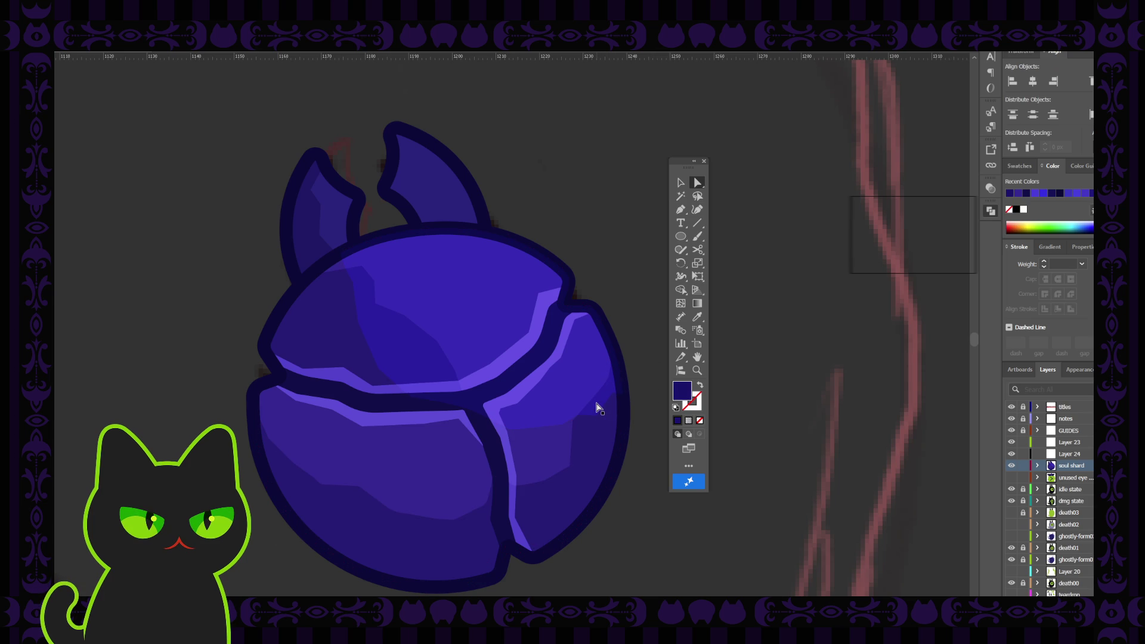
{"action": "left_click", "coordinate": [573, 395]}
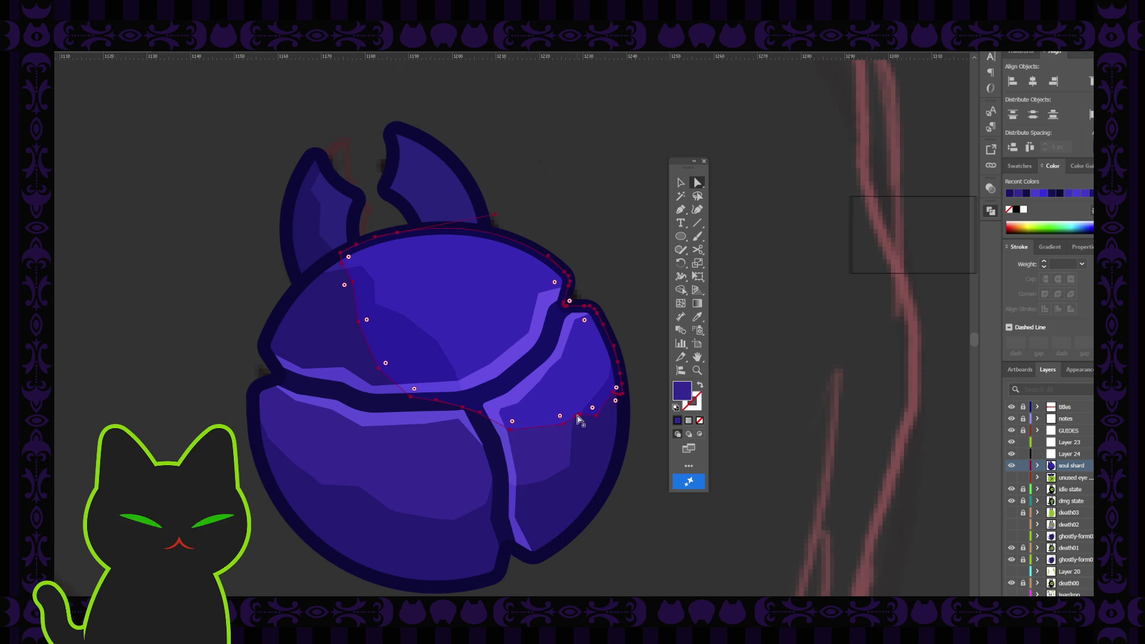
{"action": "left_click", "coordinate": [596, 417]}
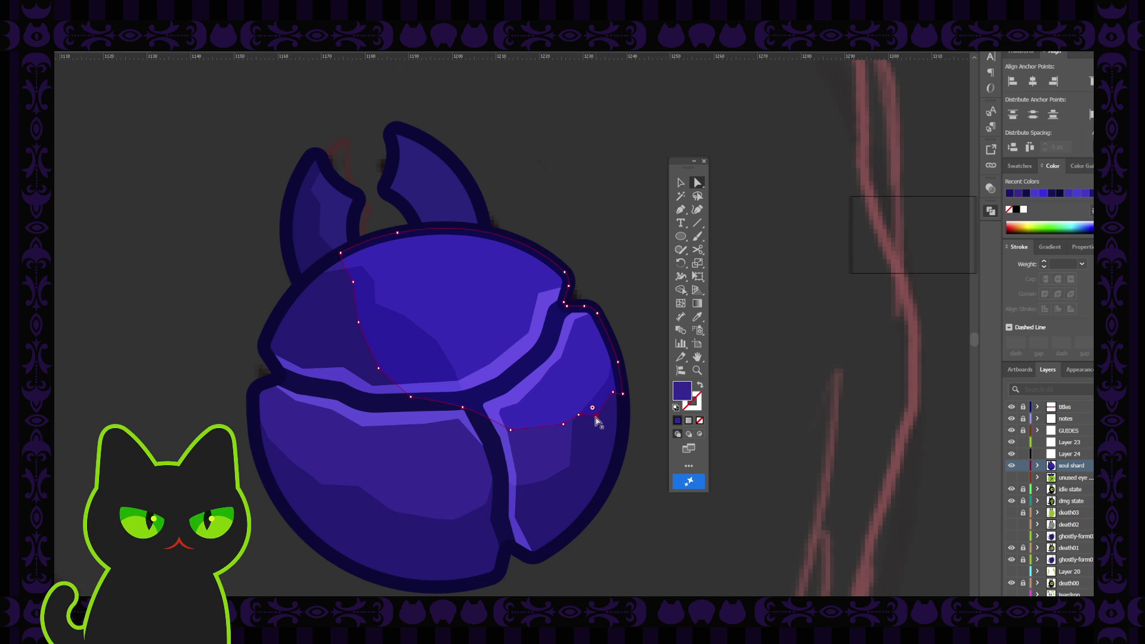
{"action": "key", "text": "Delete"}
Remove another bottom anchor of the shading path so it sweeps across the right facet
{"action": "left_click", "coordinate": [638, 358]}
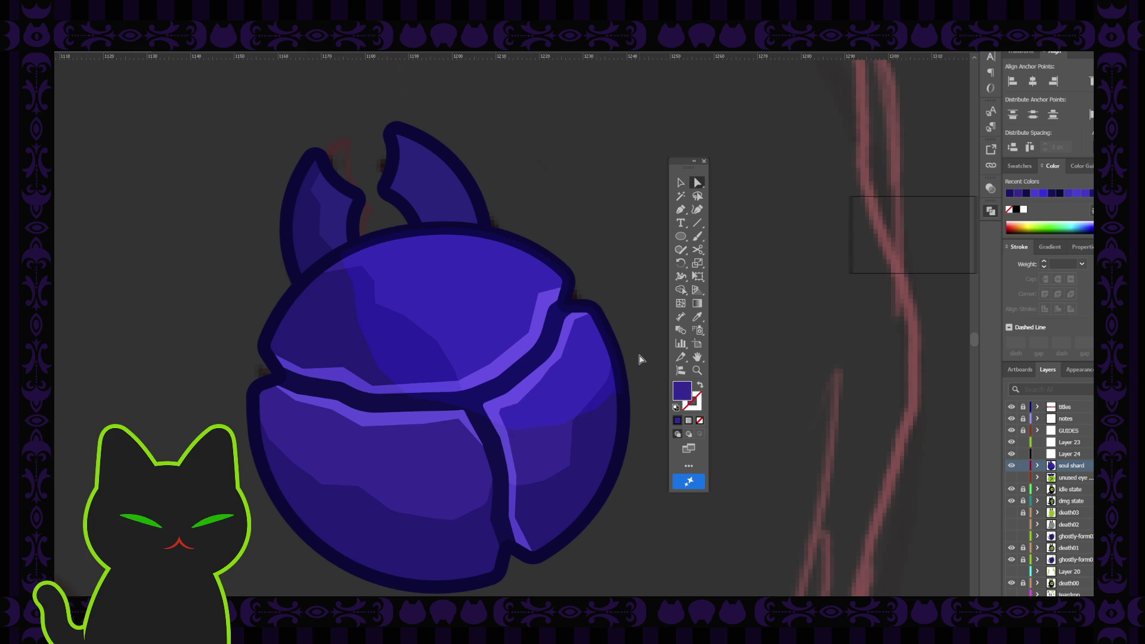
{"action": "left_click", "coordinate": [543, 419]}
{"action": "left_click", "coordinate": [563, 425]}
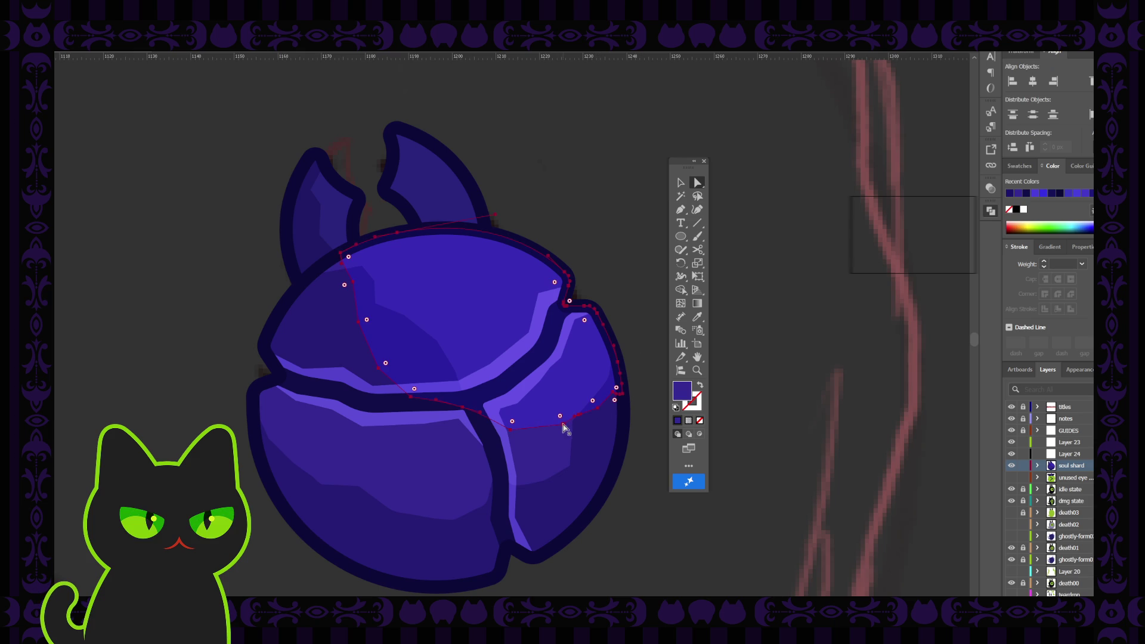
{"action": "key", "text": "Delete"}
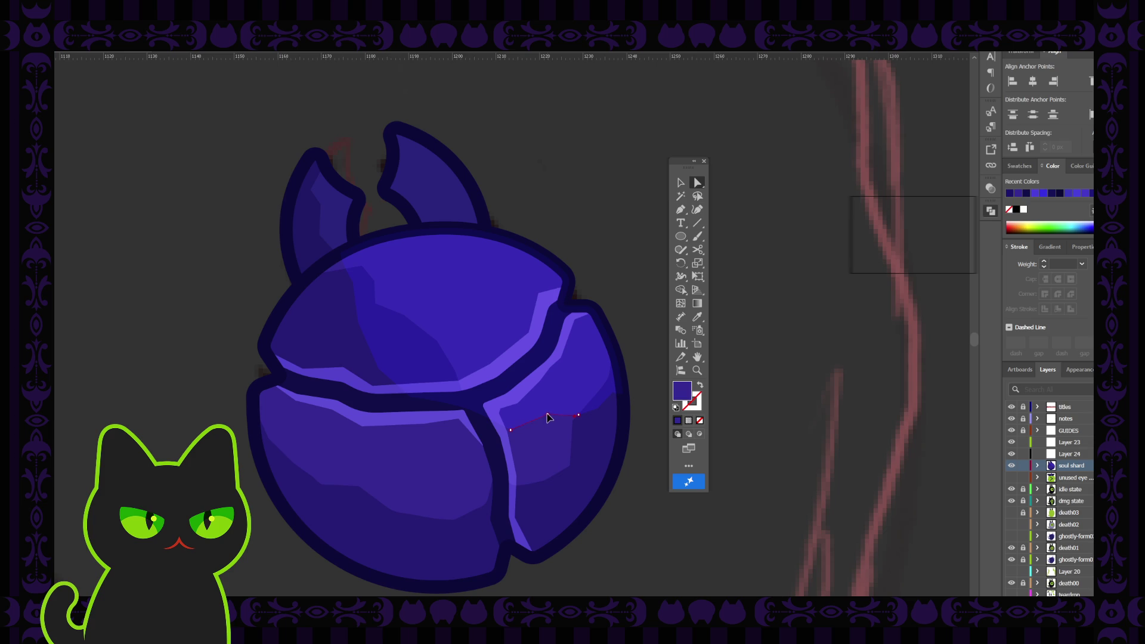
{"action": "left_click", "coordinate": [593, 403]}
{"action": "left_click", "coordinate": [680, 181]}
{"action": "left_click", "coordinate": [635, 192]}
{"action": "key", "text": "ctrl+minus"}
{"action": "key", "text": "ctrl+minus"}
{"action": "key", "text": "ctrl+minus"}
Select the orb's upper shard piece and bring up the colour side panel
{"action": "key", "text": "ctrl+plus"}
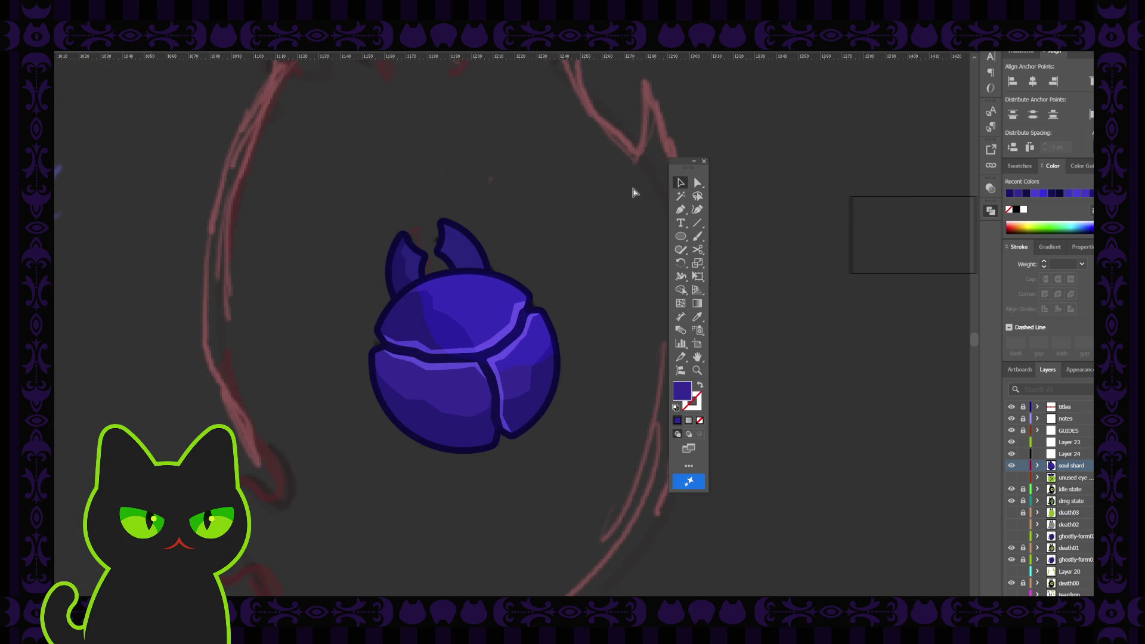
{"action": "left_click", "coordinate": [519, 331]}
{"action": "key", "text": "a"}
{"action": "key", "text": "v"}
{"action": "left_click", "coordinate": [546, 266]}
{"action": "left_click", "coordinate": [485, 320]}
{"action": "left_click", "coordinate": [537, 248]}
{"action": "left_click", "coordinate": [484, 310]}
{"action": "left_click", "coordinate": [990, 189]}
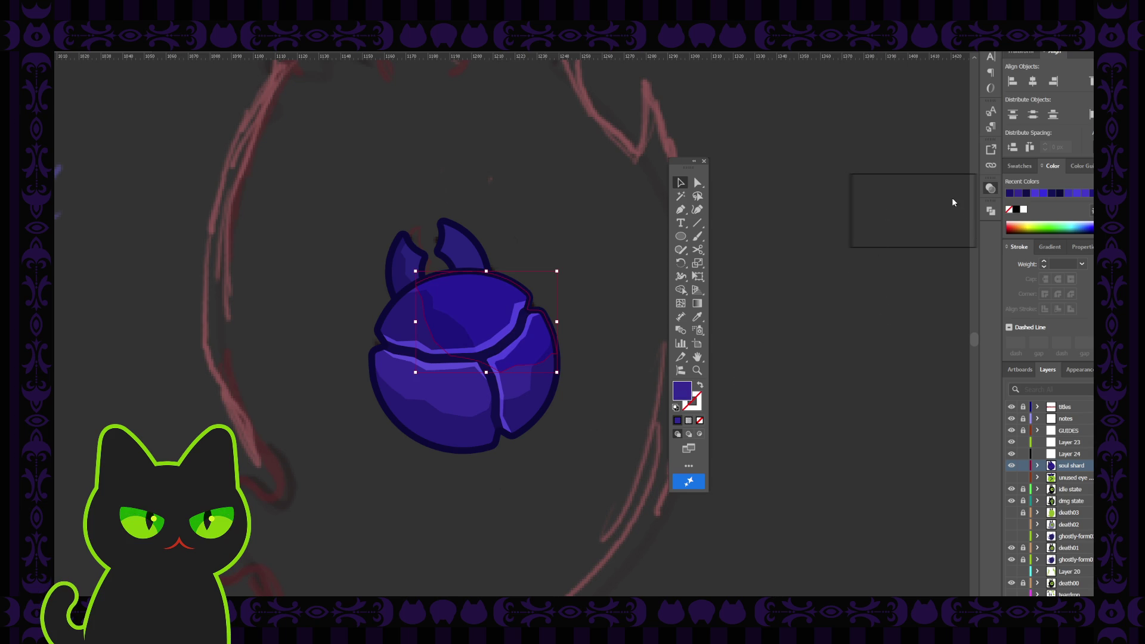
Give the upper shard piece a darker purple fill
{"action": "left_click", "coordinate": [954, 180]}
{"action": "key", "text": "ctrl+z"}
{"action": "key", "text": "ctrl+z"}
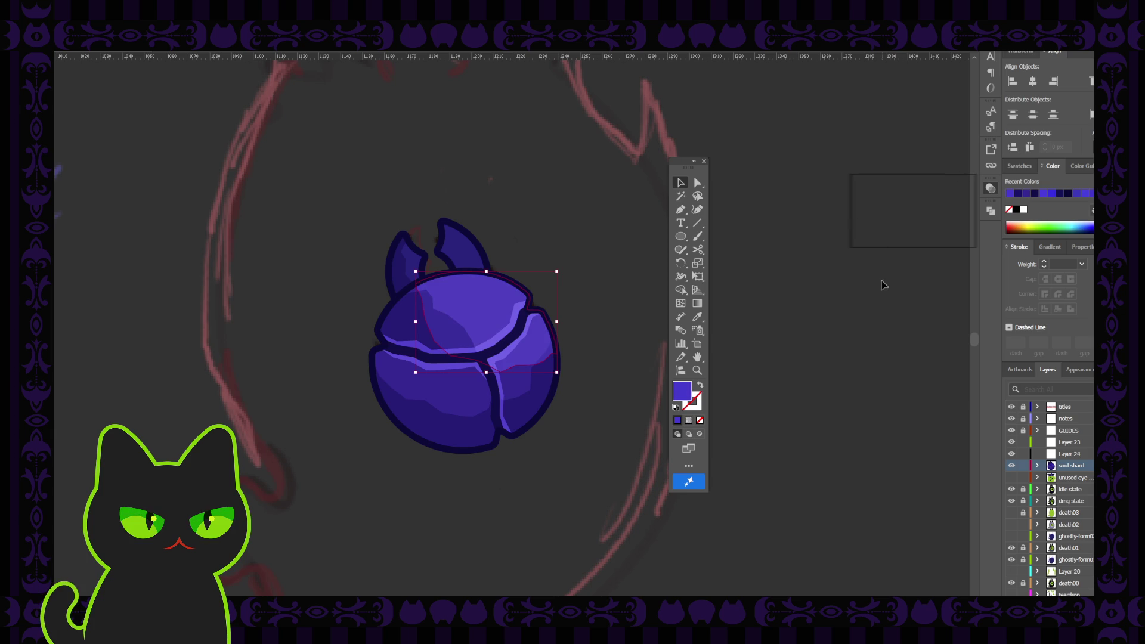
{"action": "left_click", "coordinate": [844, 282]}
{"action": "left_click", "coordinate": [487, 311]}
{"action": "key", "text": "ctrl+shift+z"}
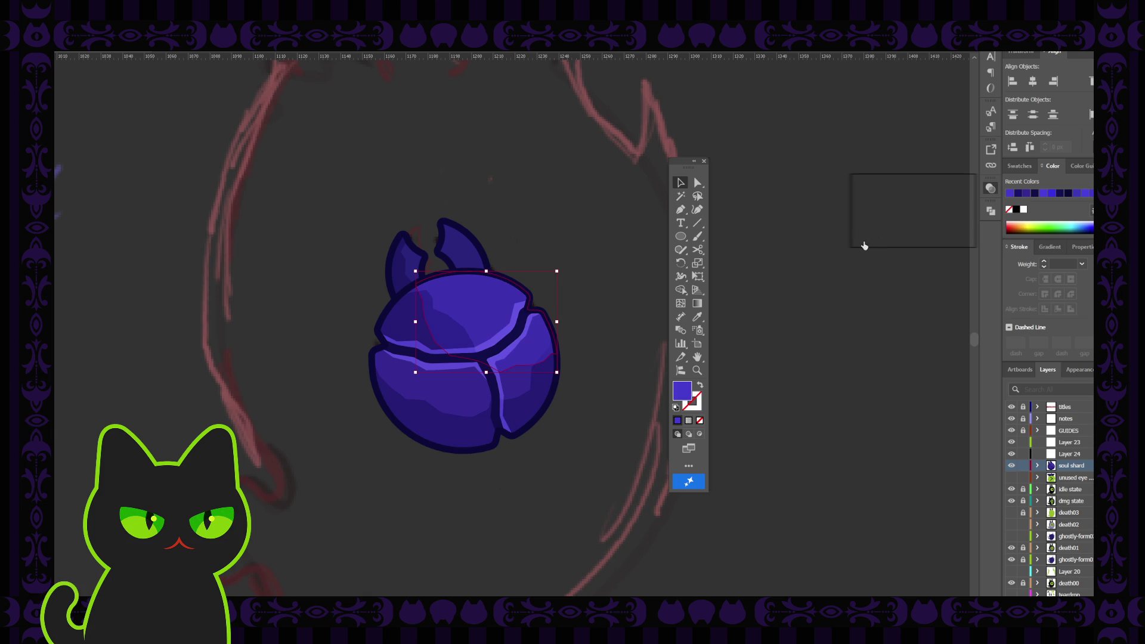
{"action": "left_click", "coordinate": [618, 243]}
{"action": "key", "text": "ctrl+minus"}
{"action": "key", "text": "ctrl+minus"}
Shift the short curved shading path on the shard's left edge to the right
{"action": "key", "text": "ctrl+equal"}
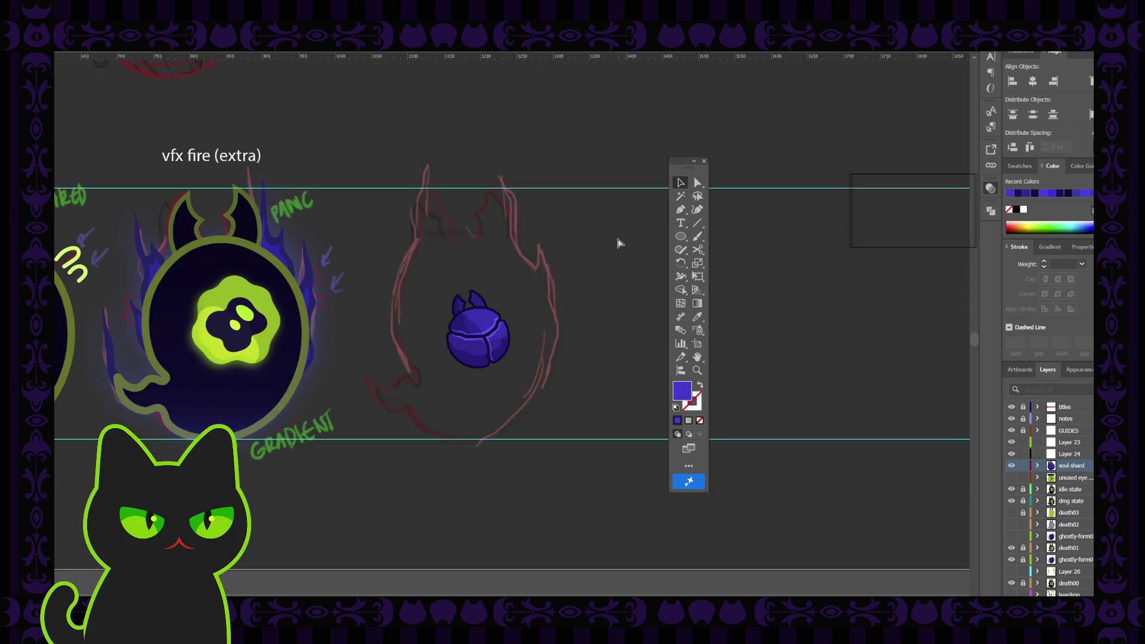
{"action": "key", "text": "ctrl+equal"}
{"action": "key", "text": "ctrl+equal"}
{"action": "key", "text": "ctrl+equal"}
{"action": "key", "text": "ctrl+equal"}
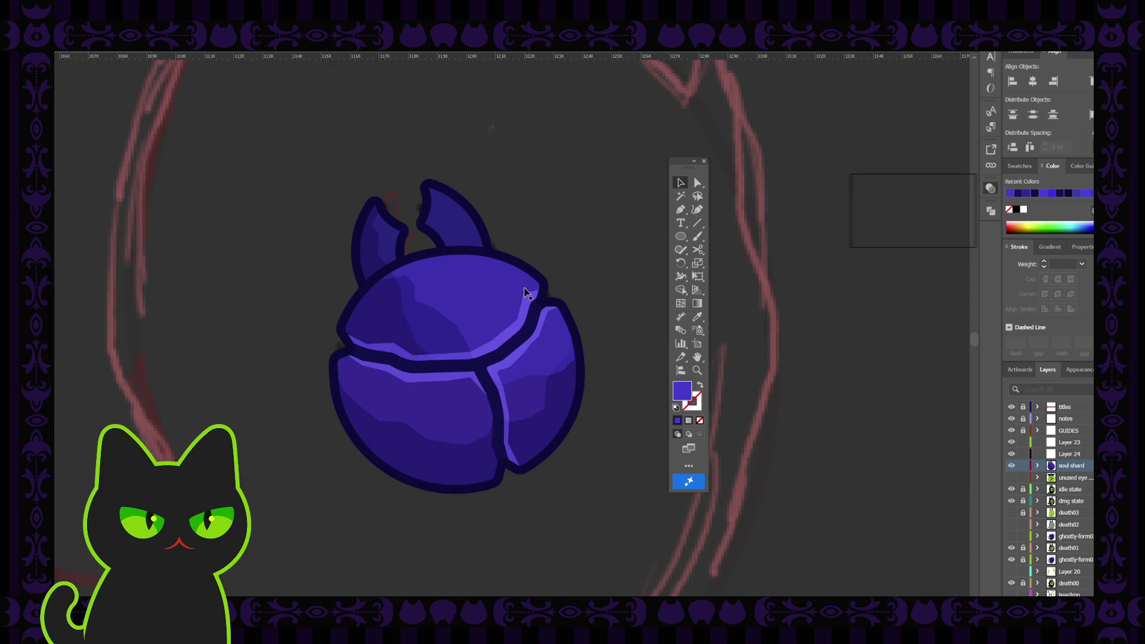
{"action": "left_click", "coordinate": [476, 285]}
{"action": "left_click", "coordinate": [697, 182]}
{"action": "left_click", "coordinate": [403, 316]}
{"action": "left_click", "coordinate": [405, 316]}
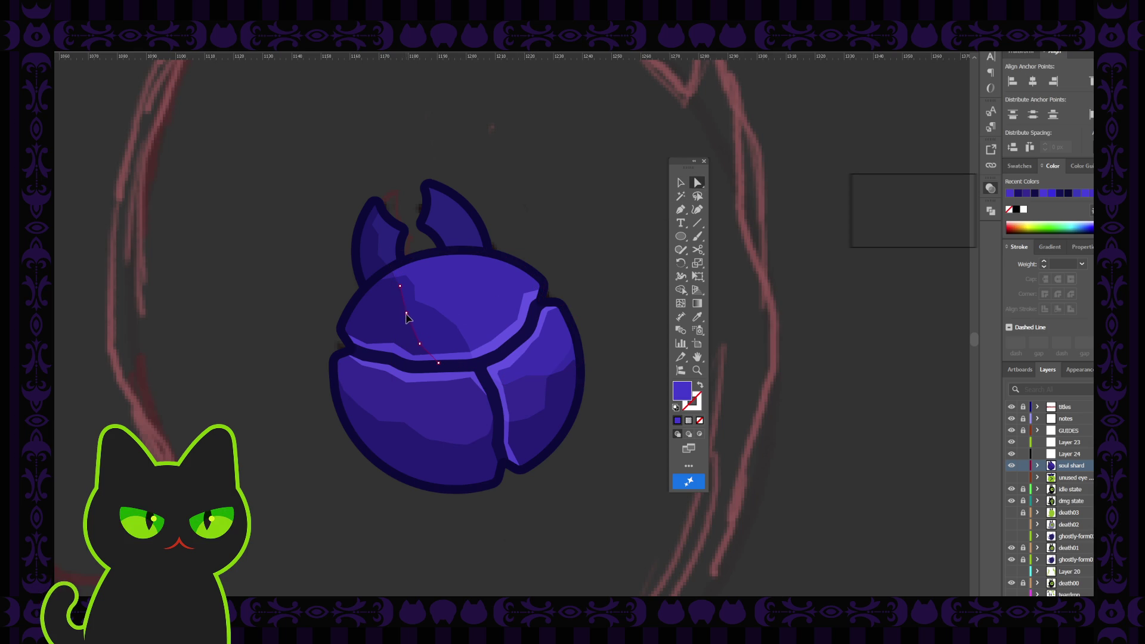
{"action": "left_click_drag", "start_coordinate": [412, 312], "coordinate": [427, 308]}
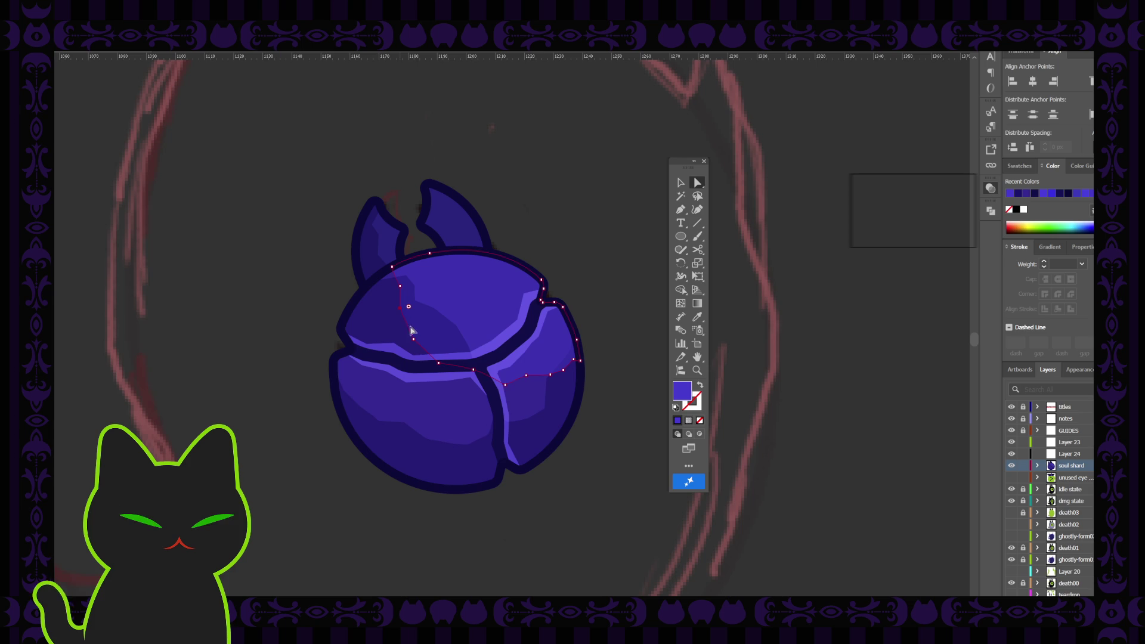
{"action": "left_click", "coordinate": [414, 339]}
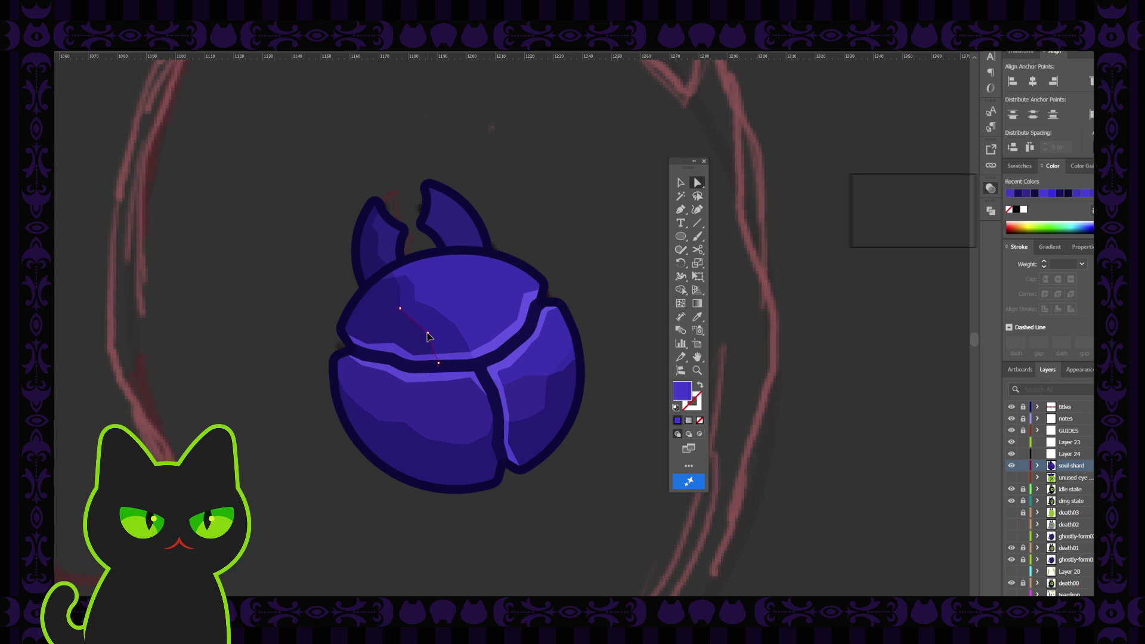
{"action": "left_click", "coordinate": [429, 335]}
{"action": "key", "text": "ctrl+minus"}
{"action": "key", "text": "ctrl+minus"}
{"action": "key", "text": "ctrl+minus"}
{"action": "key", "text": "ctrl+minus"}
{"action": "key", "text": "ctrl+minus"}
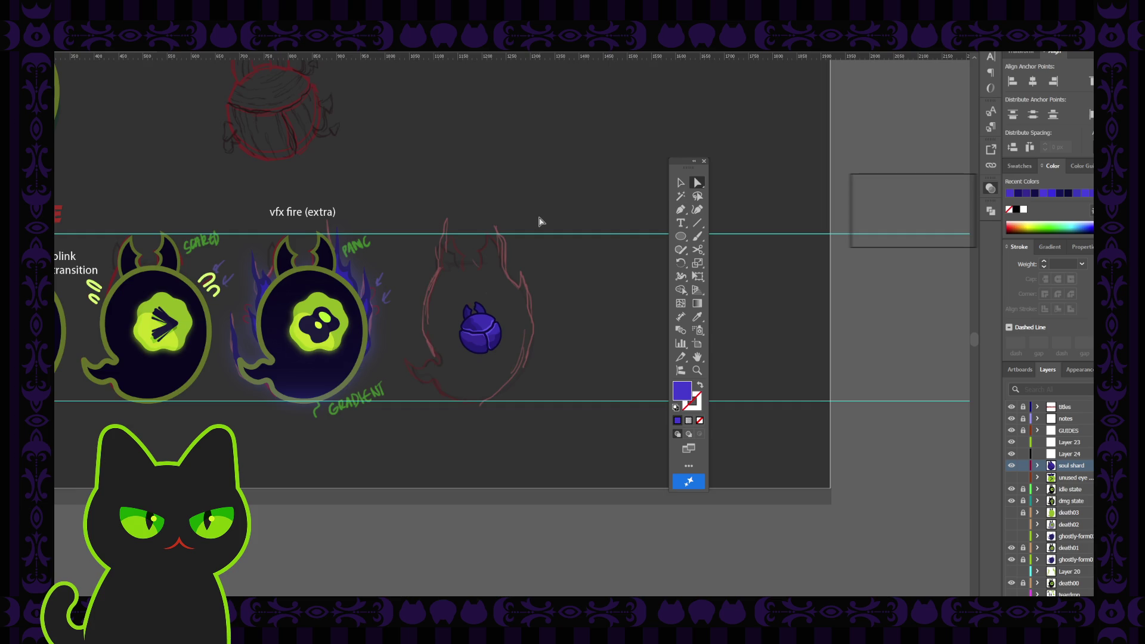
{"action": "key", "text": "ctrl+plus"}
{"action": "key", "text": "ctrl+plus"}
{"action": "key", "text": "ctrl+plus"}
{"action": "key", "text": "ctrl+plus"}
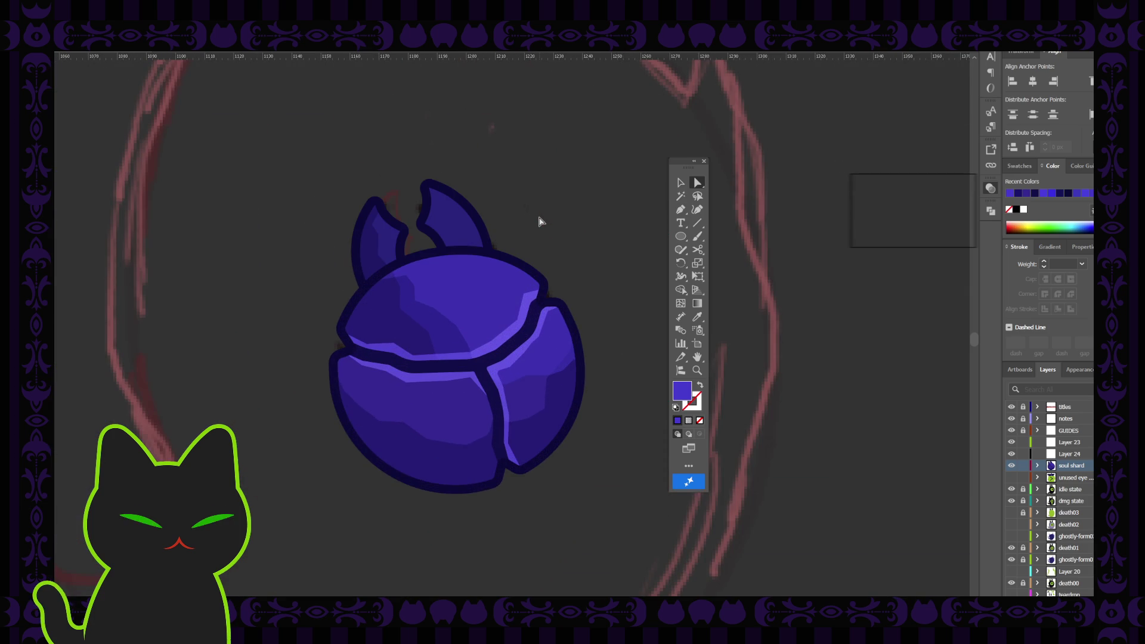
Drag the crack highlight path's segment into a bent corner along the upper crack
{"action": "left_click", "coordinate": [399, 273]}
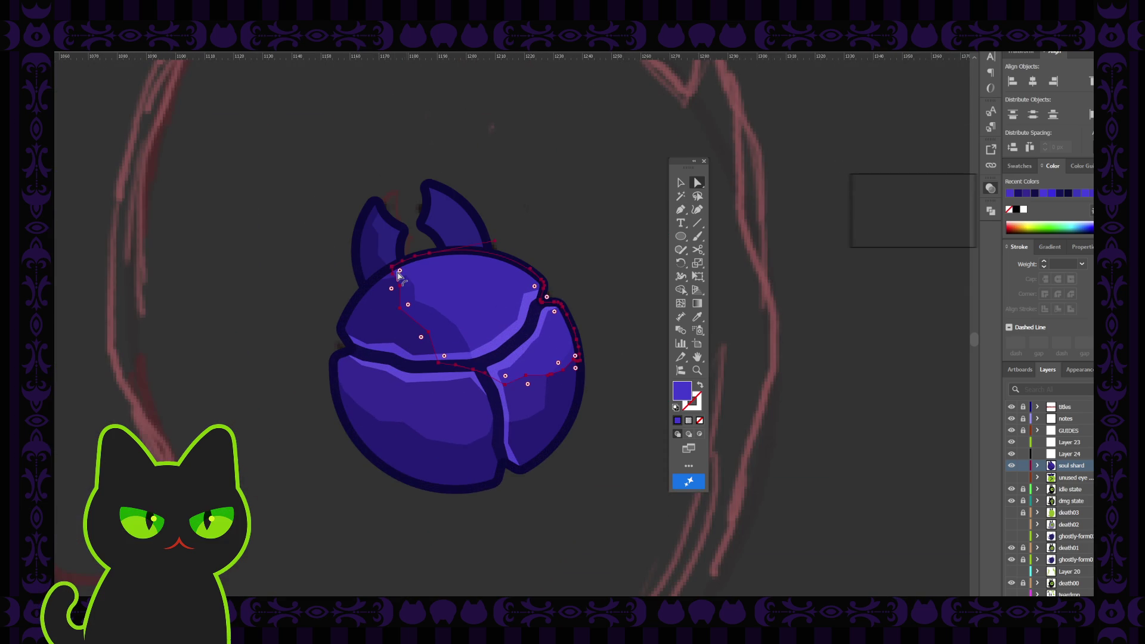
{"action": "left_click", "coordinate": [399, 281]}
{"action": "left_click_drag", "start_coordinate": [399, 290], "coordinate": [369, 286]}
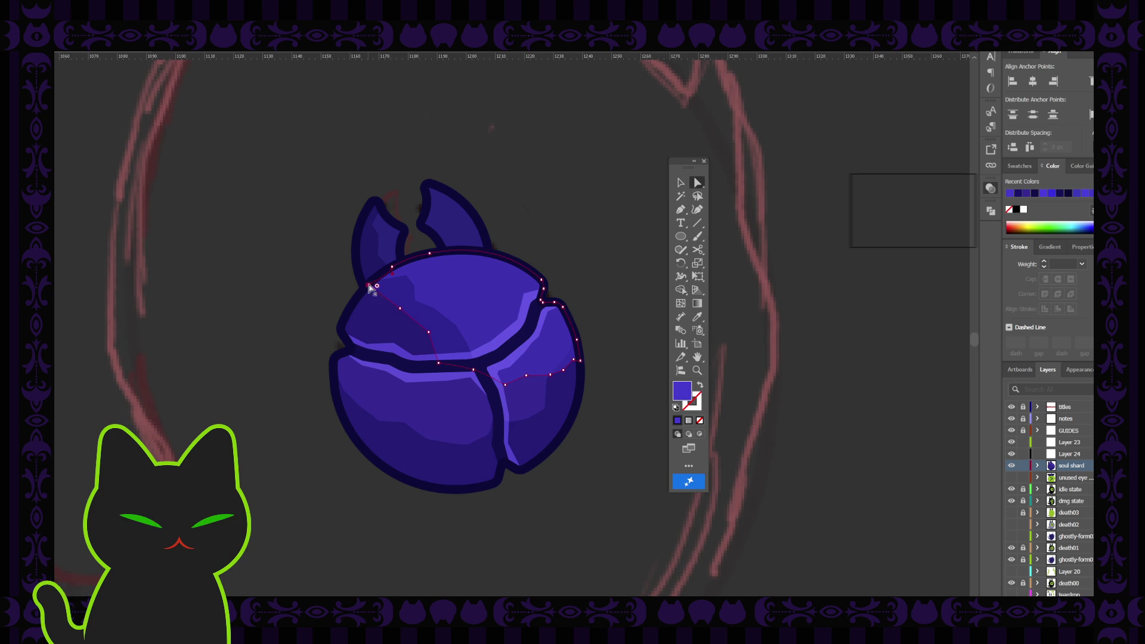
{"action": "left_click", "coordinate": [500, 226]}
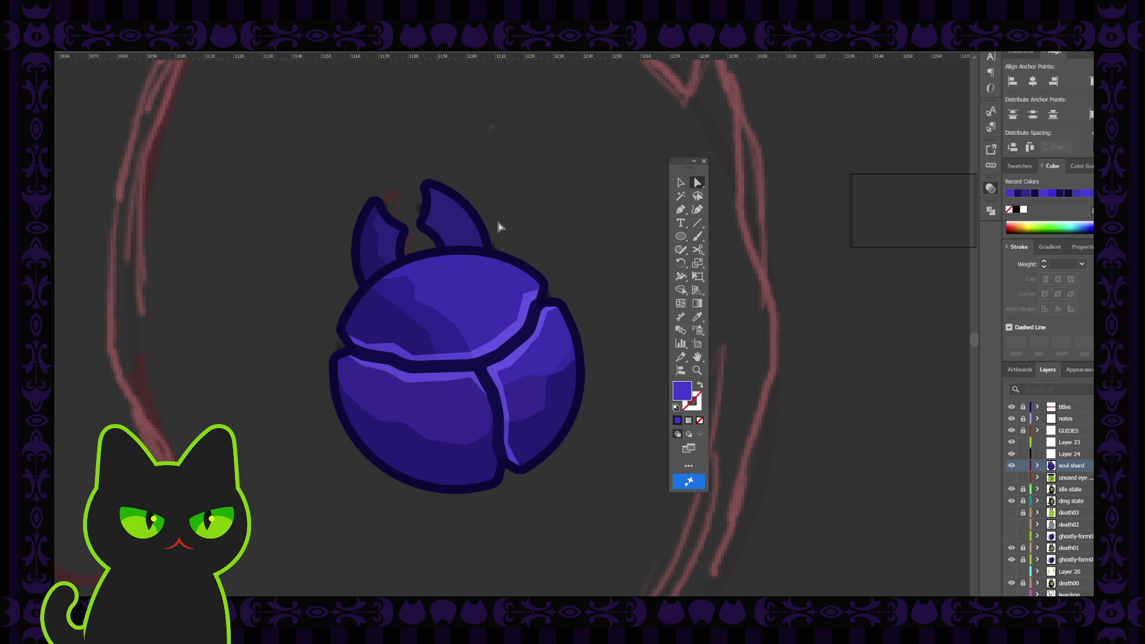
{"action": "scroll", "coordinate": [500, 227], "scroll_direction": "down", "scroll_amount": 2}
{"action": "scroll", "coordinate": [500, 226], "scroll_direction": "down", "scroll_amount": 2}
{"action": "scroll", "coordinate": [500, 227], "scroll_direction": "down", "scroll_amount": 2}
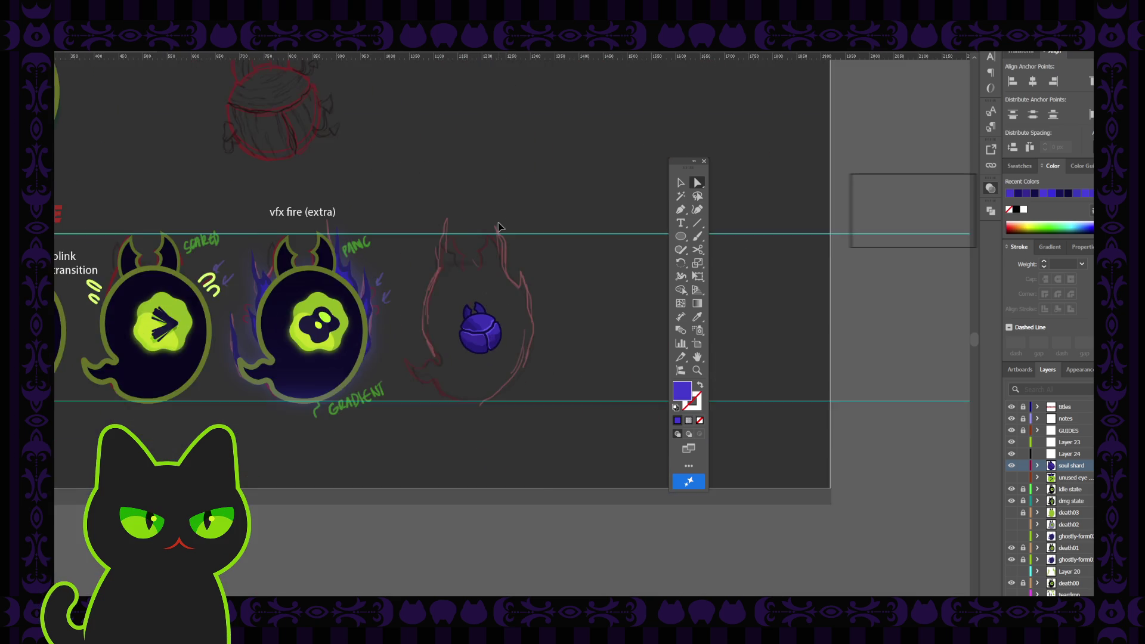
{"action": "scroll", "coordinate": [500, 226], "scroll_direction": "down", "scroll_amount": 1}
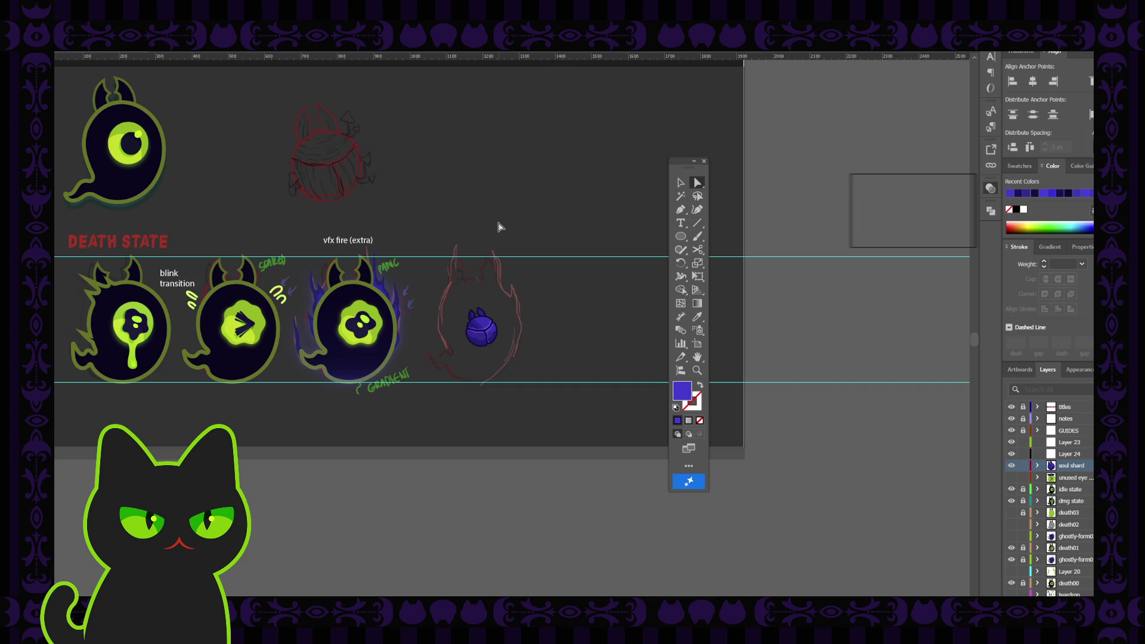
{"action": "scroll", "coordinate": [500, 226], "scroll_direction": "up", "scroll_amount": 2}
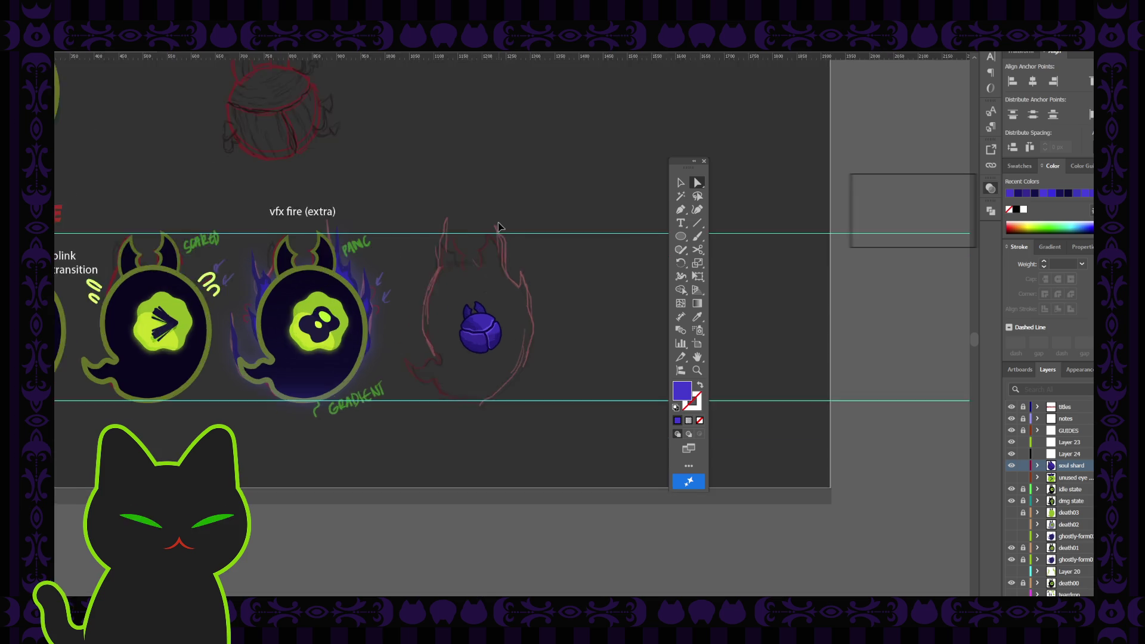
{"action": "scroll", "coordinate": [499, 226], "scroll_direction": "up", "scroll_amount": 2}
{"action": "scroll", "coordinate": [499, 226], "scroll_direction": "up", "scroll_amount": 1}
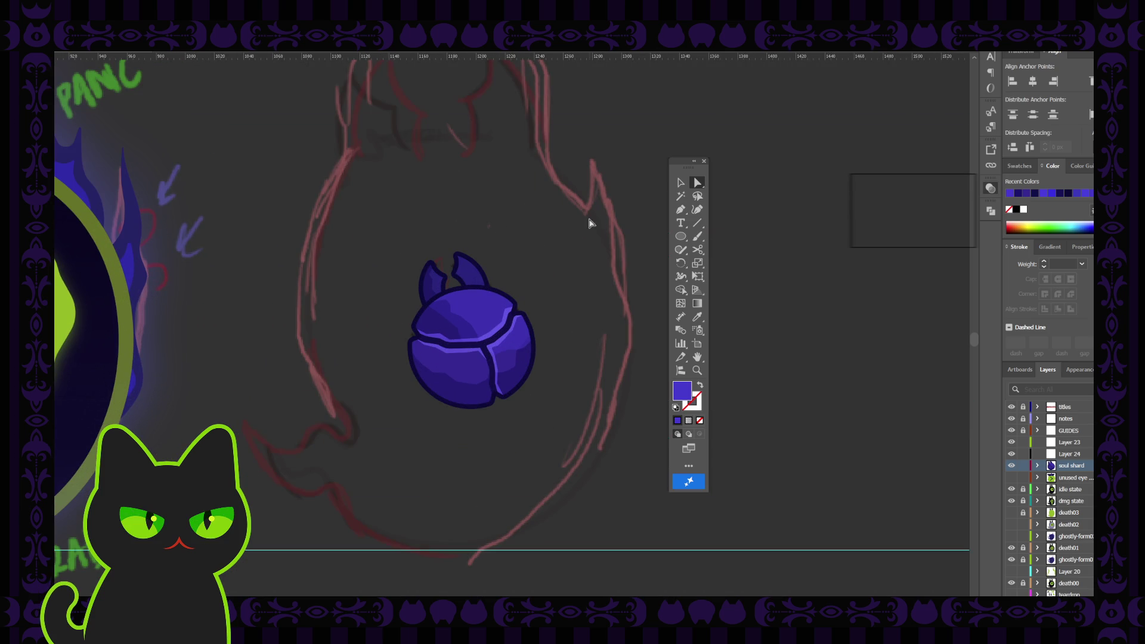
Select the orb's purple base shape and paste a copy in front on Layer 24
{"action": "left_click", "coordinate": [680, 182]}
{"action": "left_click", "coordinate": [480, 328]}
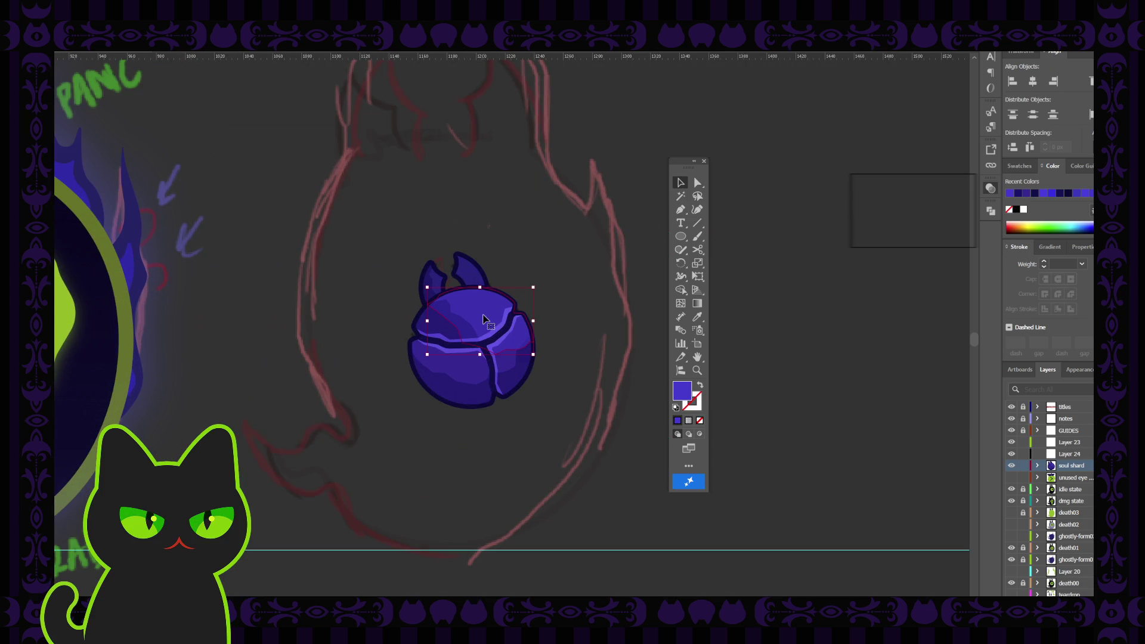
{"action": "key", "text": "ctrl+shift+a"}
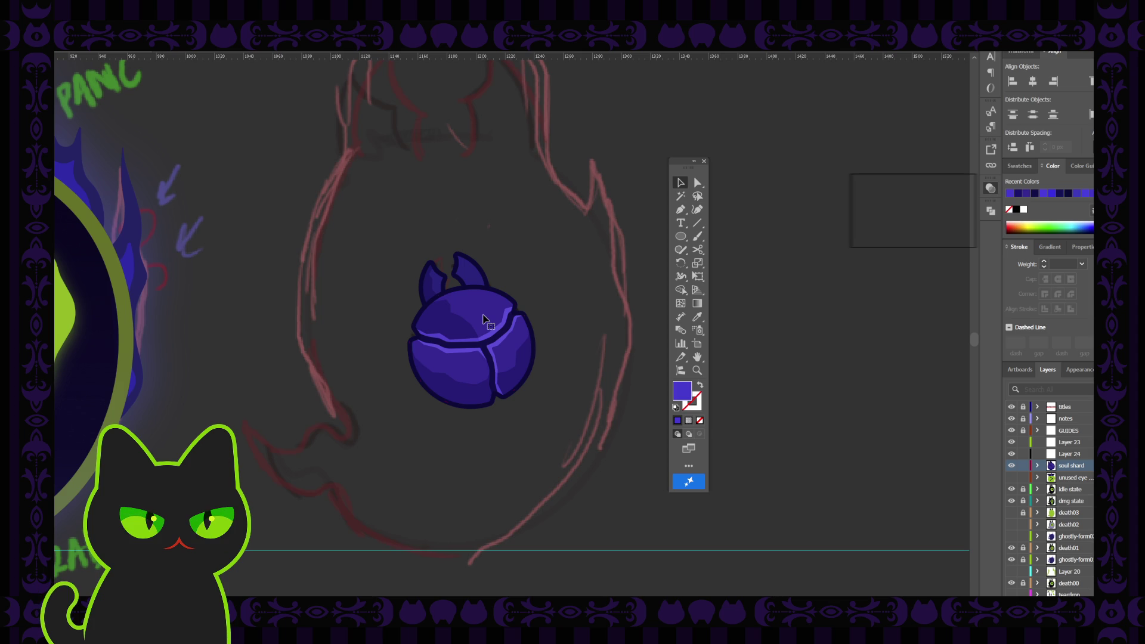
{"action": "left_click", "coordinate": [484, 319]}
{"action": "left_click", "coordinate": [484, 319]}
{"action": "left_click", "coordinate": [1067, 453]}
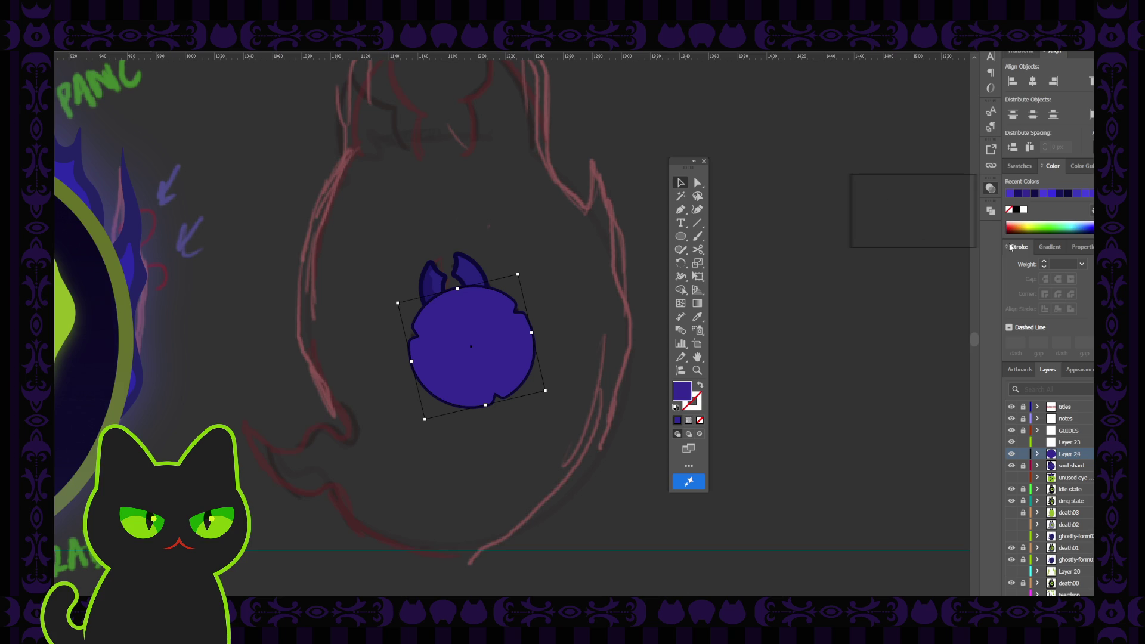
Fill the orb copy with a dithered purple-to-black gradient running from top to bottom-left
{"action": "left_click", "coordinate": [1049, 246]}
{"action": "left_click", "coordinate": [1016, 336]}
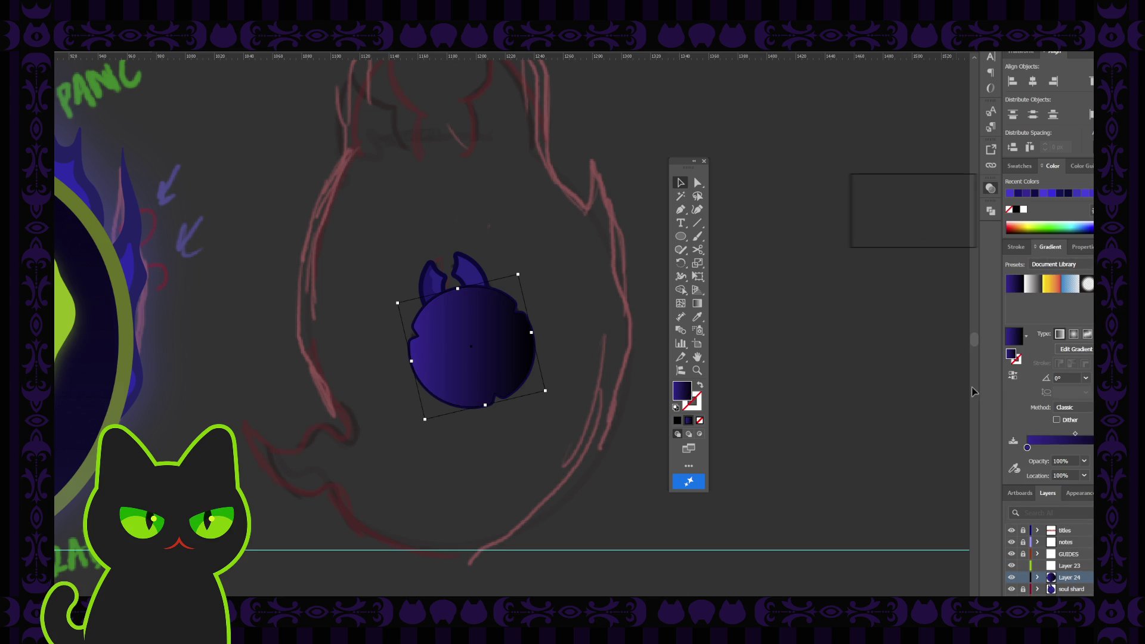
{"action": "left_click", "coordinate": [1055, 421]}
{"action": "left_click", "coordinate": [697, 303]}
{"action": "left_click_drag", "start_coordinate": [489, 300], "coordinate": [442, 415]}
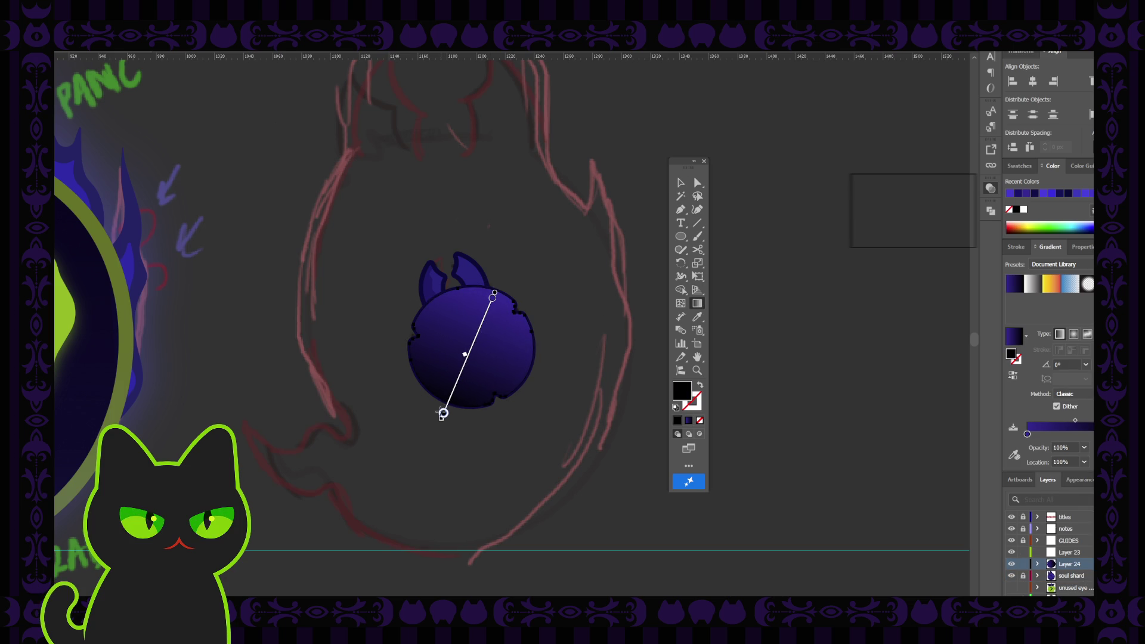
{"action": "left_click", "coordinate": [1073, 334]}
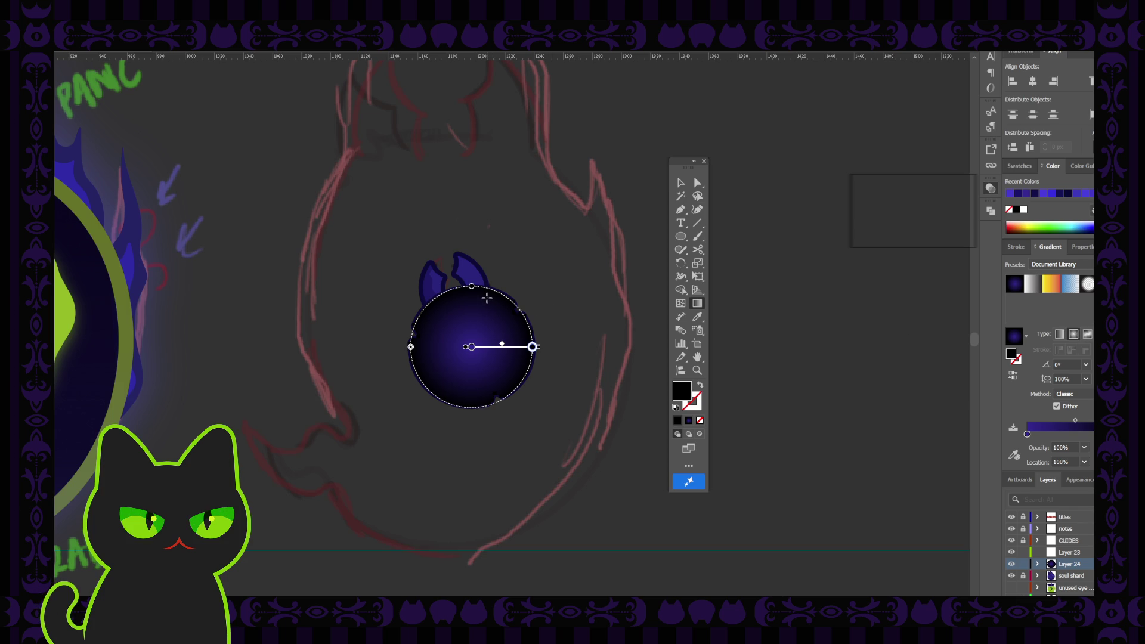
{"action": "left_click_drag", "start_coordinate": [491, 298], "coordinate": [449, 414]}
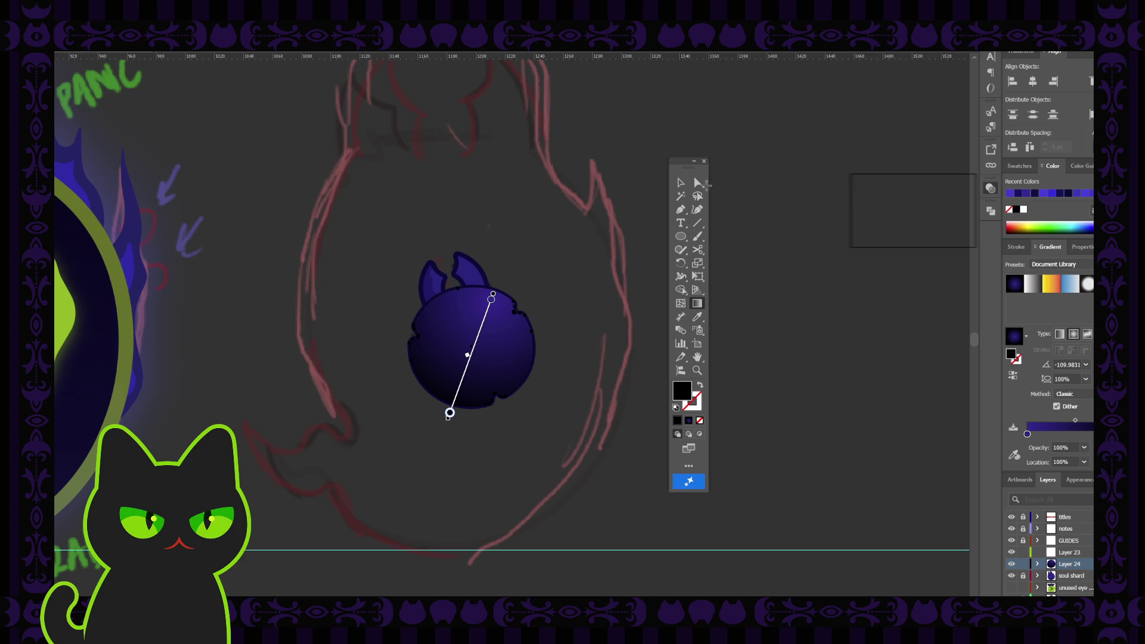
{"action": "left_click", "coordinate": [680, 182]}
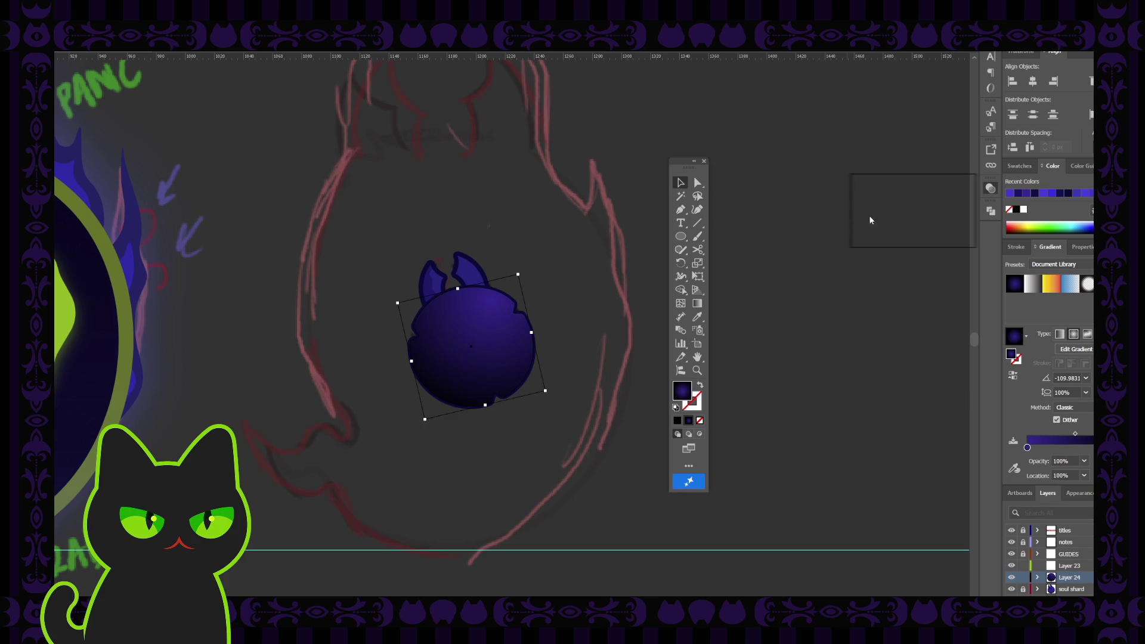
Try different blends of the gradient over the shard, settling on the darker purple one
{"action": "key", "text": "ctrl+["}
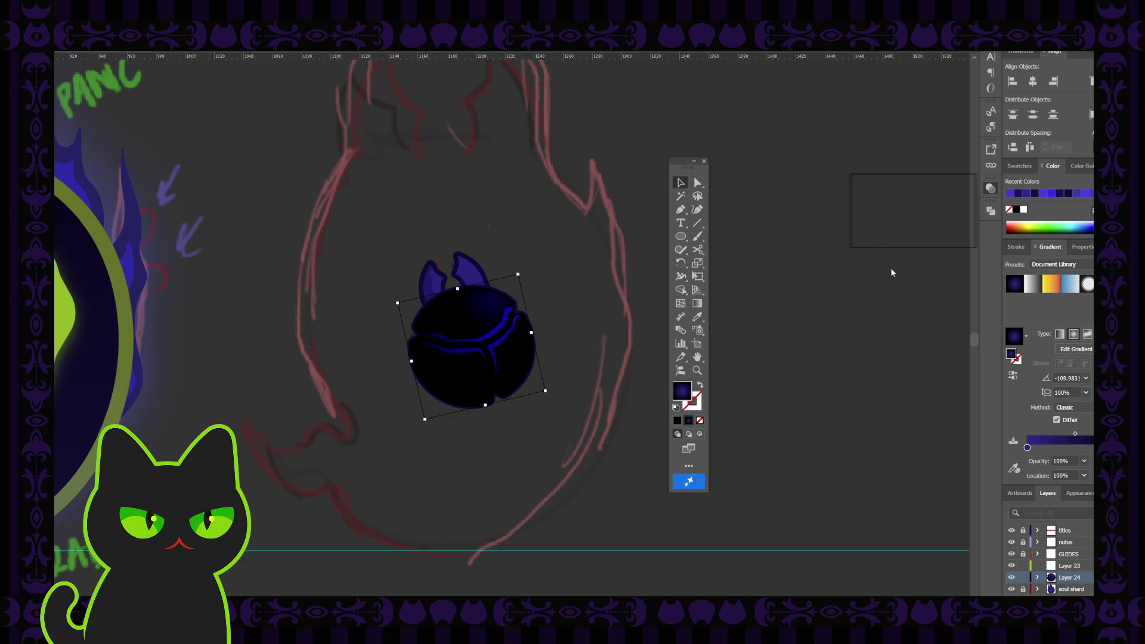
{"action": "key", "text": "ctrl+z"}
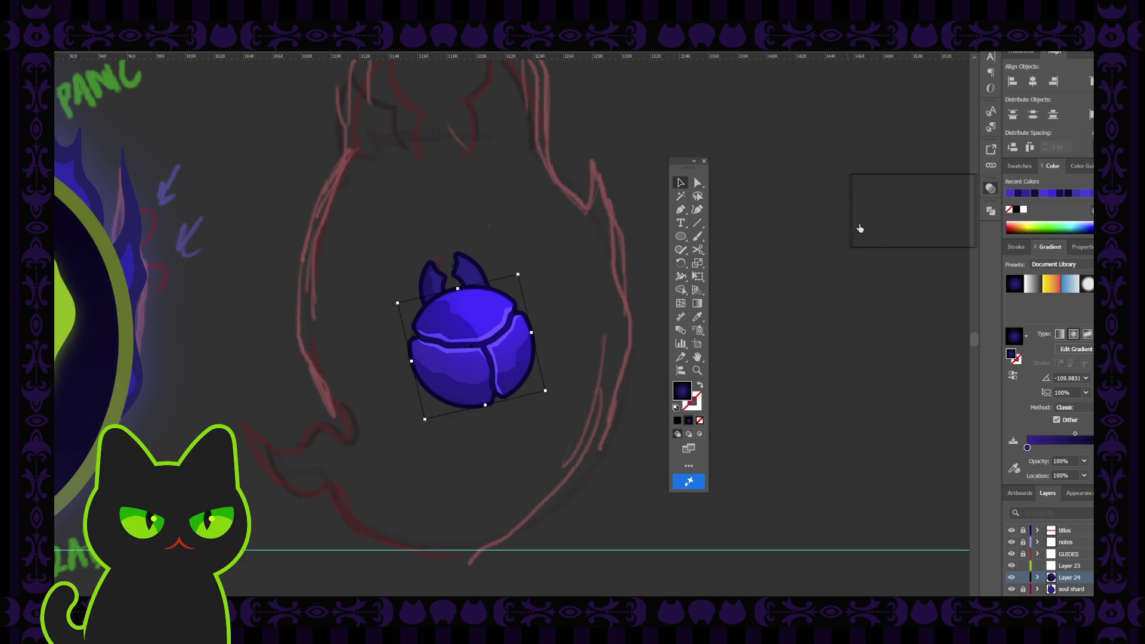
{"action": "key", "text": "ctrl+z"}
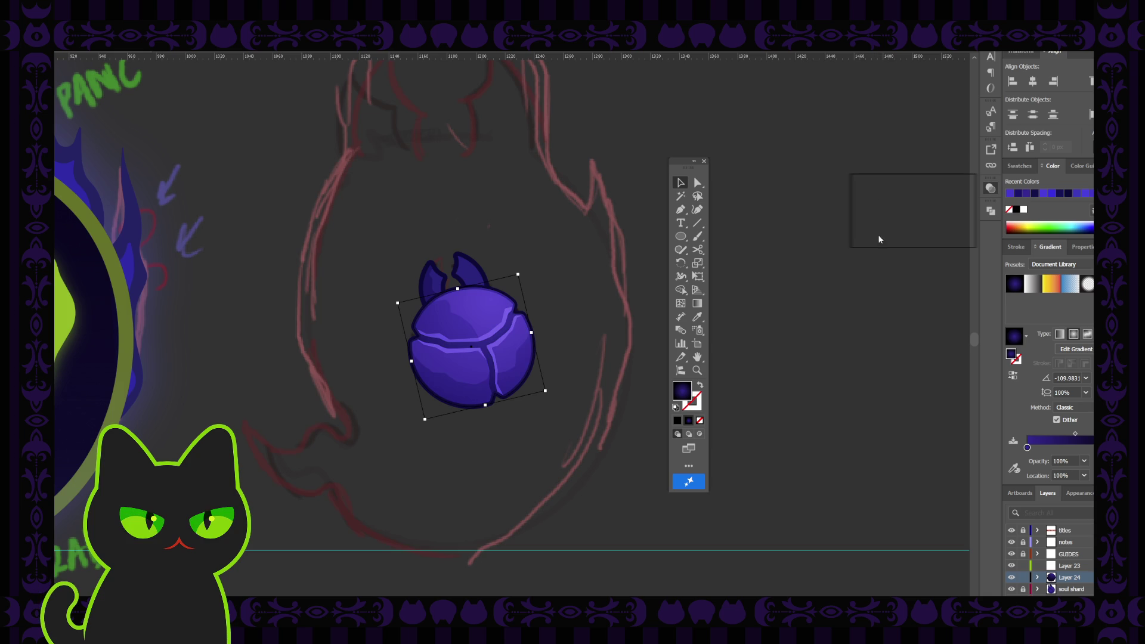
{"action": "key", "text": "ctrl+z"}
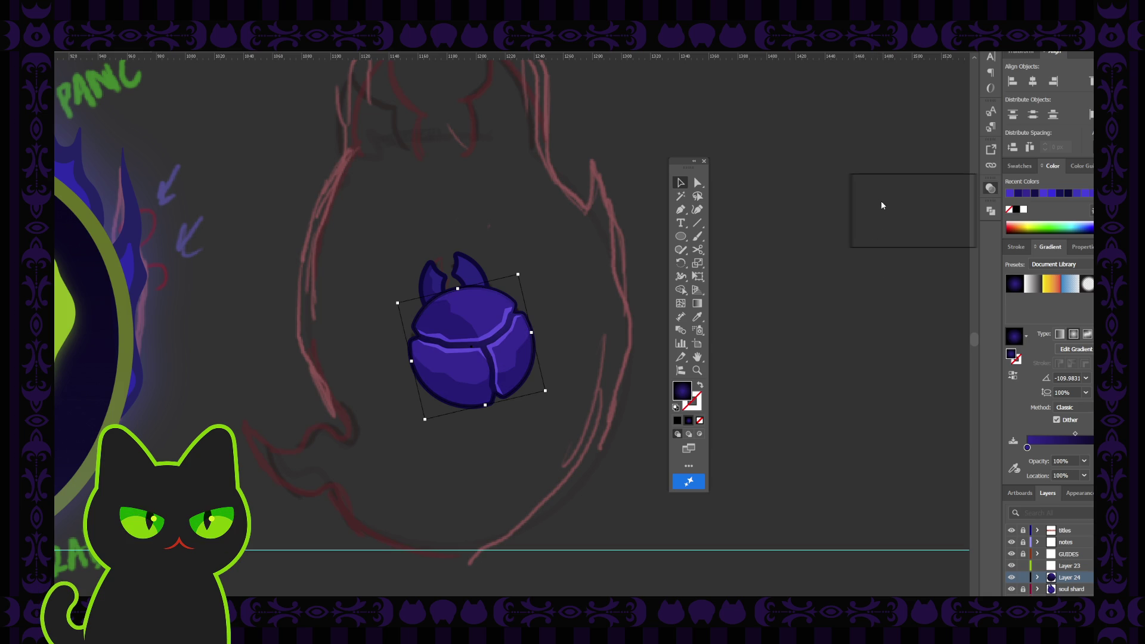
{"action": "key", "text": "ctrl+z"}
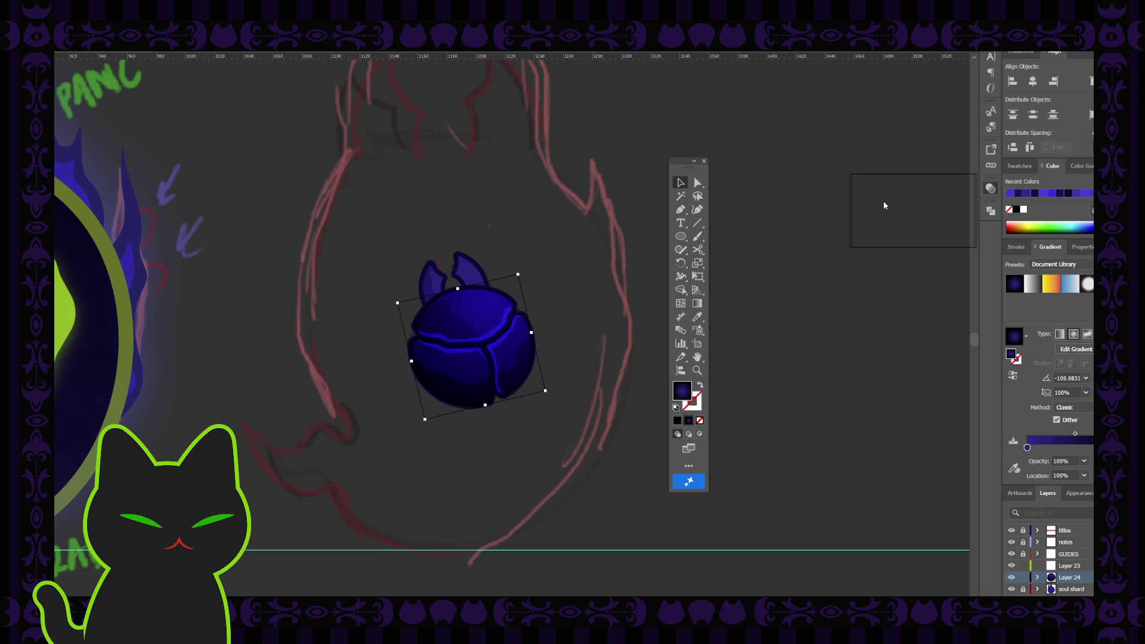
{"action": "key", "text": "ctrl+z"}
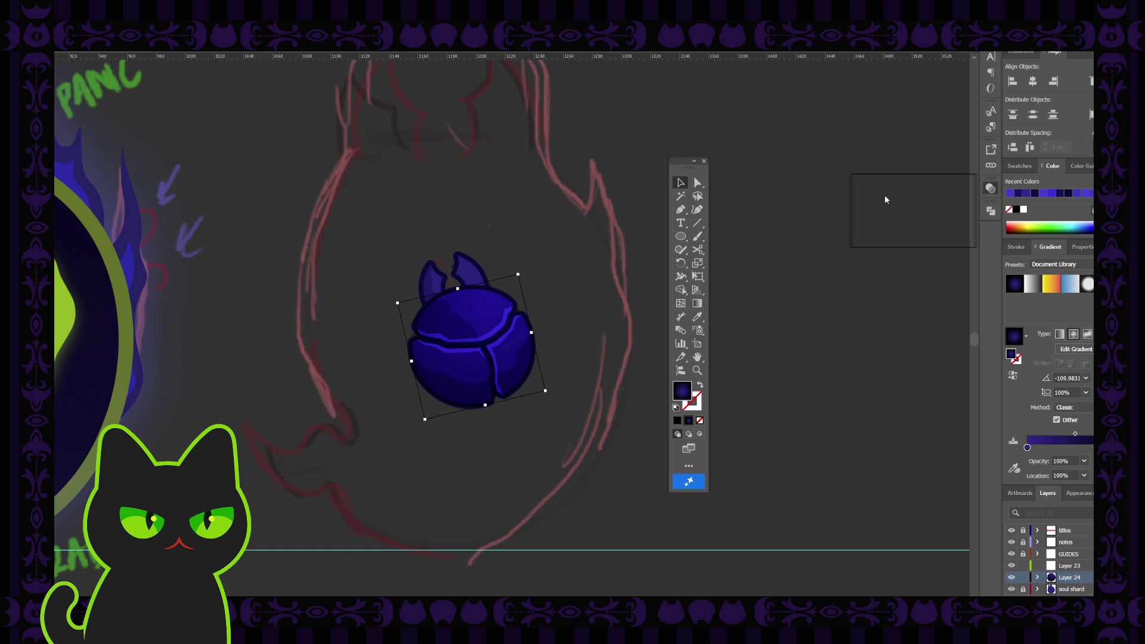
{"action": "key", "text": "ctrl+z"}
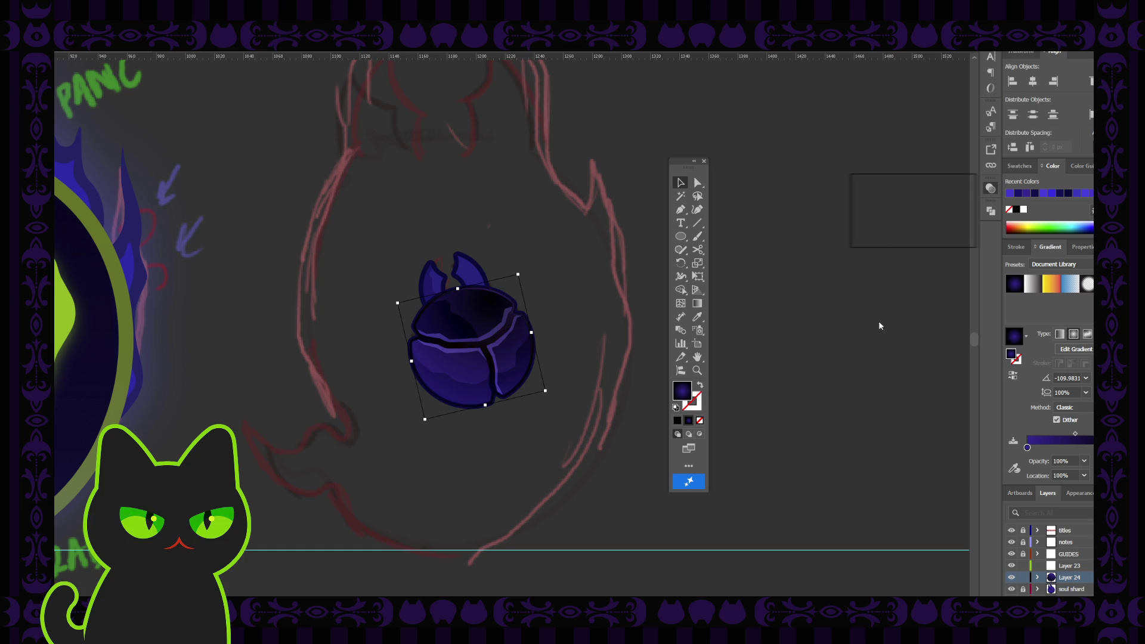
{"action": "key", "text": "ctrl+shift+a"}
{"action": "left_click", "coordinate": [486, 358]}
{"action": "key", "text": "ctrl+minus"}
{"action": "key", "text": "ctrl+minus"}
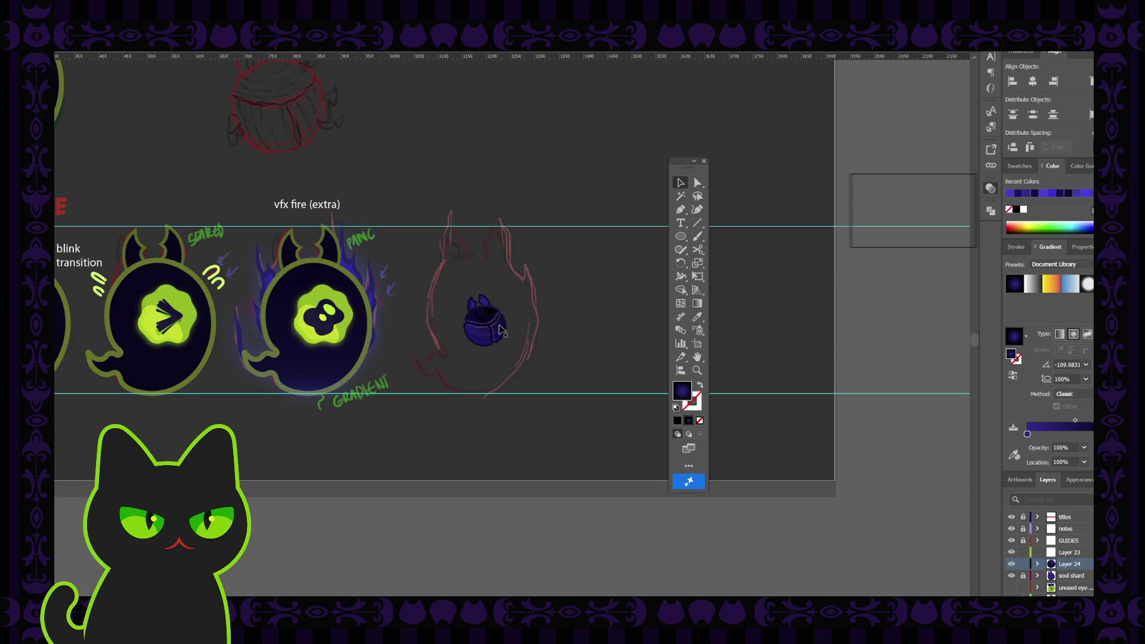
{"action": "key", "text": "ctrl+plus"}
{"action": "key", "text": "ctrl+plus"}
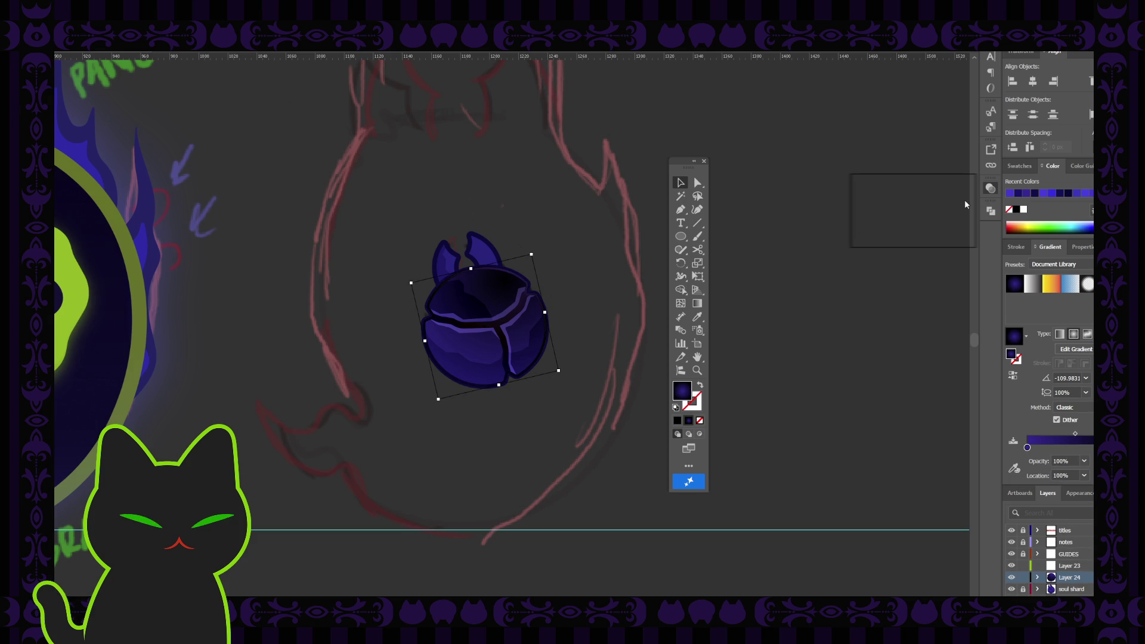
Move the gradient orb into the soul shard layer and reorder its paths
{"action": "left_click", "coordinate": [959, 216]}
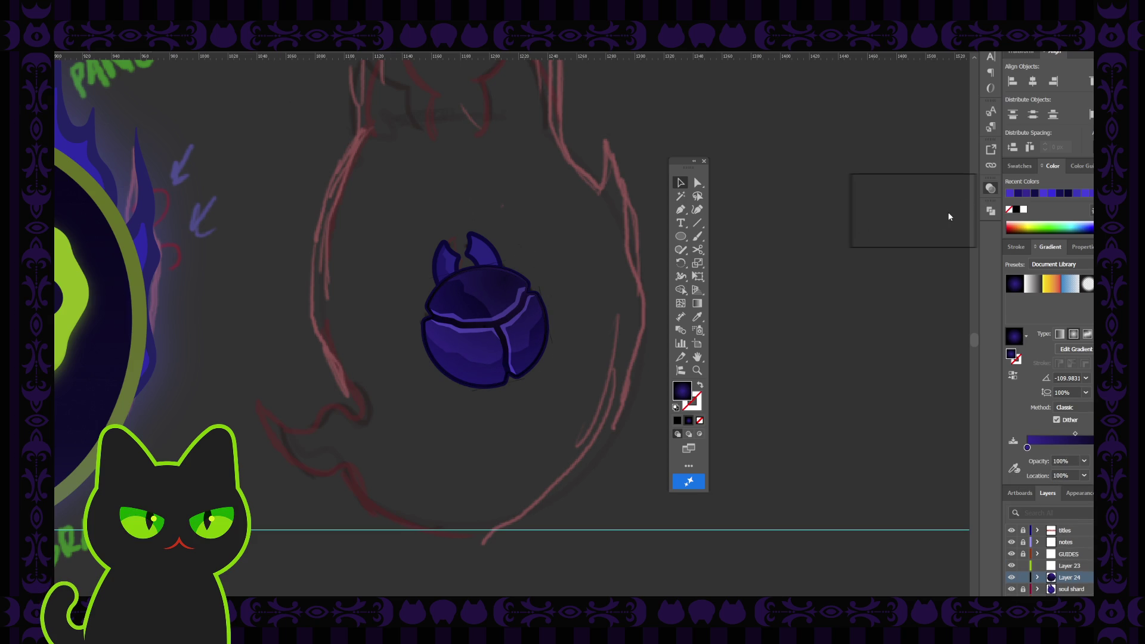
{"action": "key", "text": "ctrl+a"}
{"action": "left_click", "coordinate": [834, 298]}
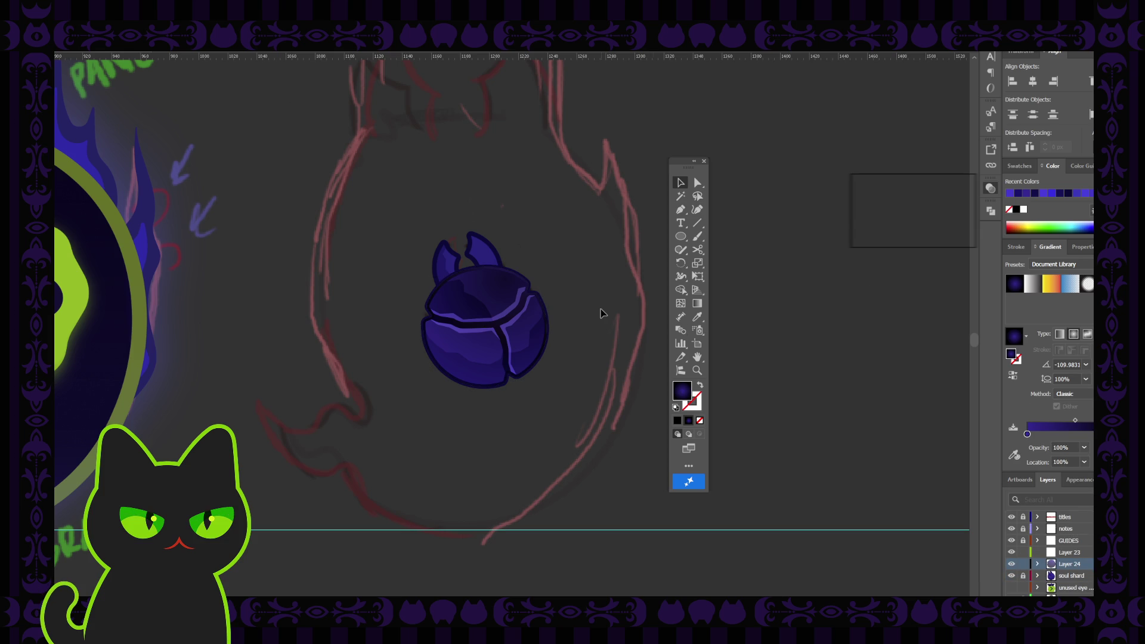
{"action": "key", "text": "ctrl+a"}
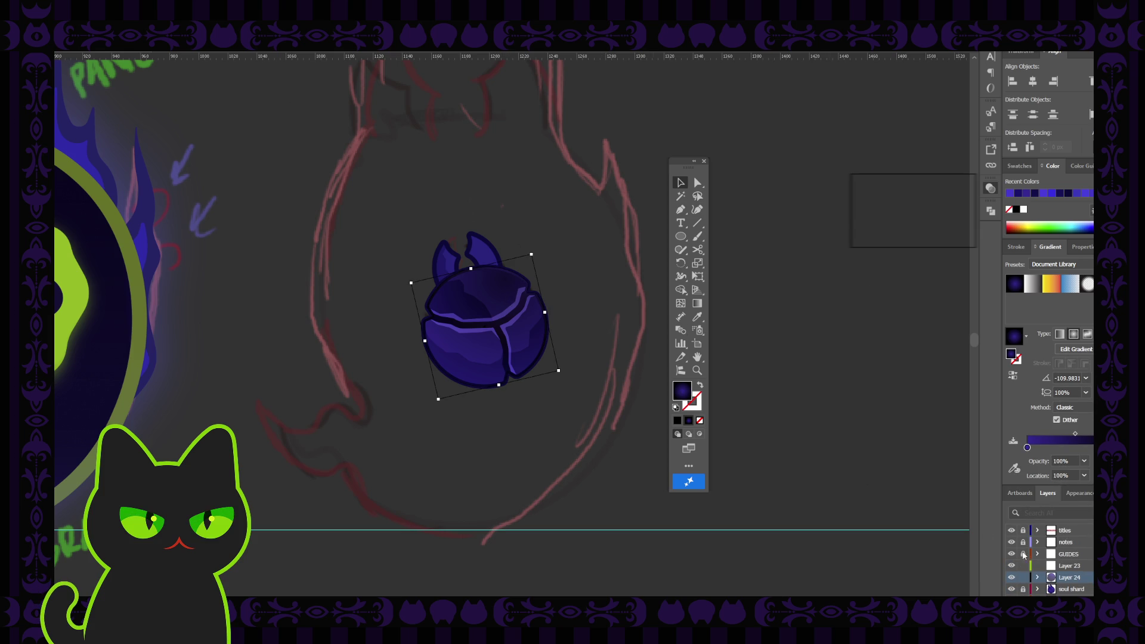
{"action": "scroll", "coordinate": [1065, 583], "scroll_direction": "down", "scroll_amount": 3}
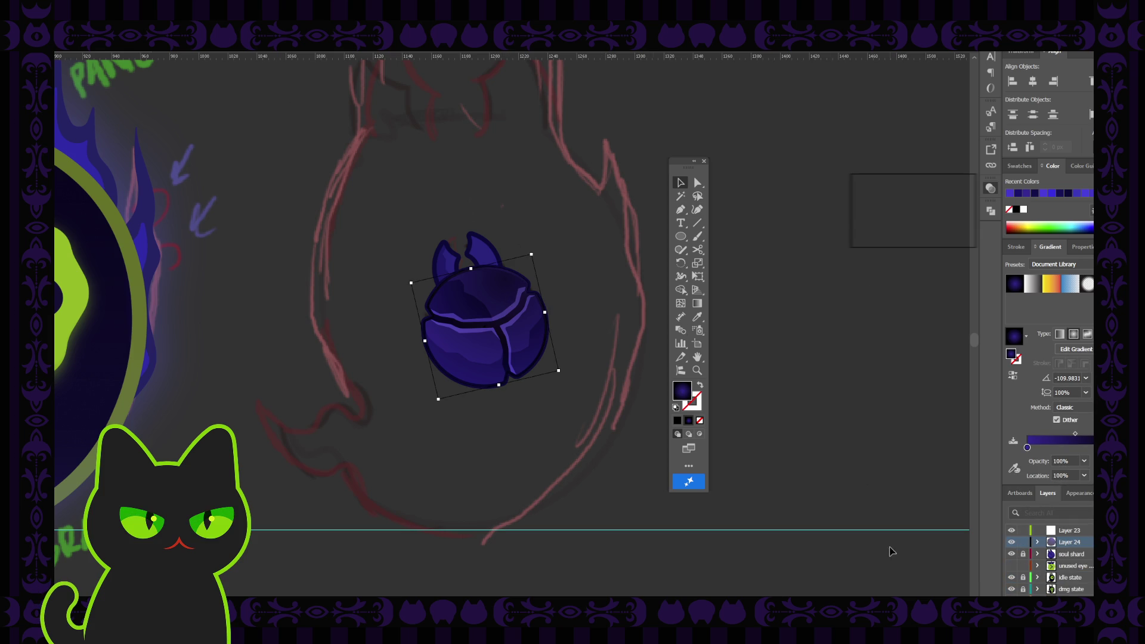
{"action": "left_click", "coordinate": [594, 329]}
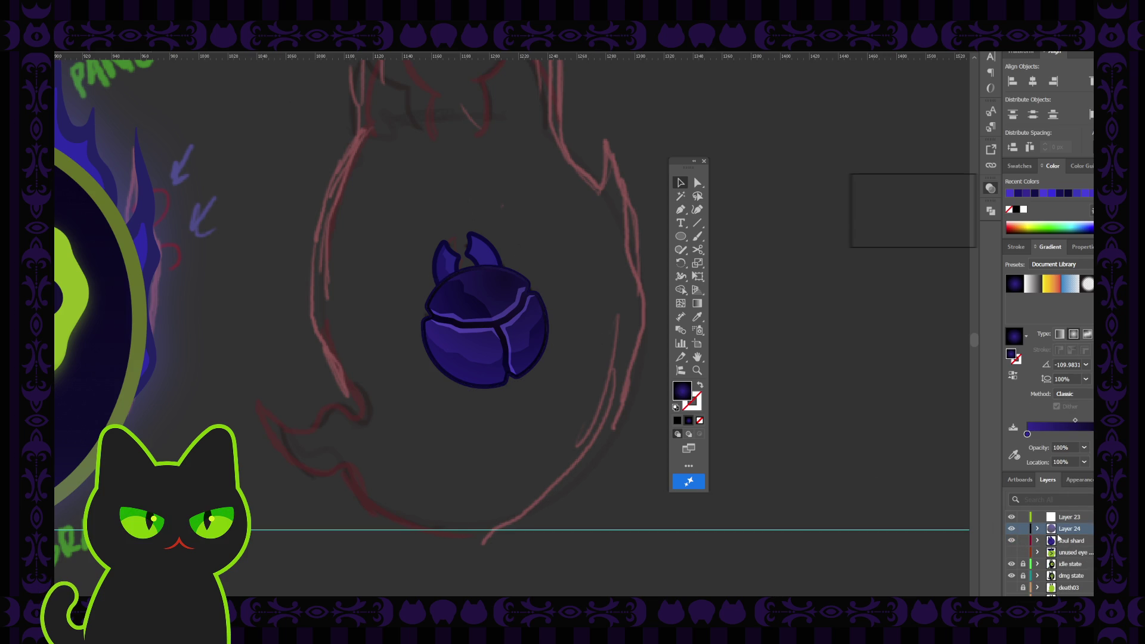
{"action": "left_click", "coordinate": [497, 292]}
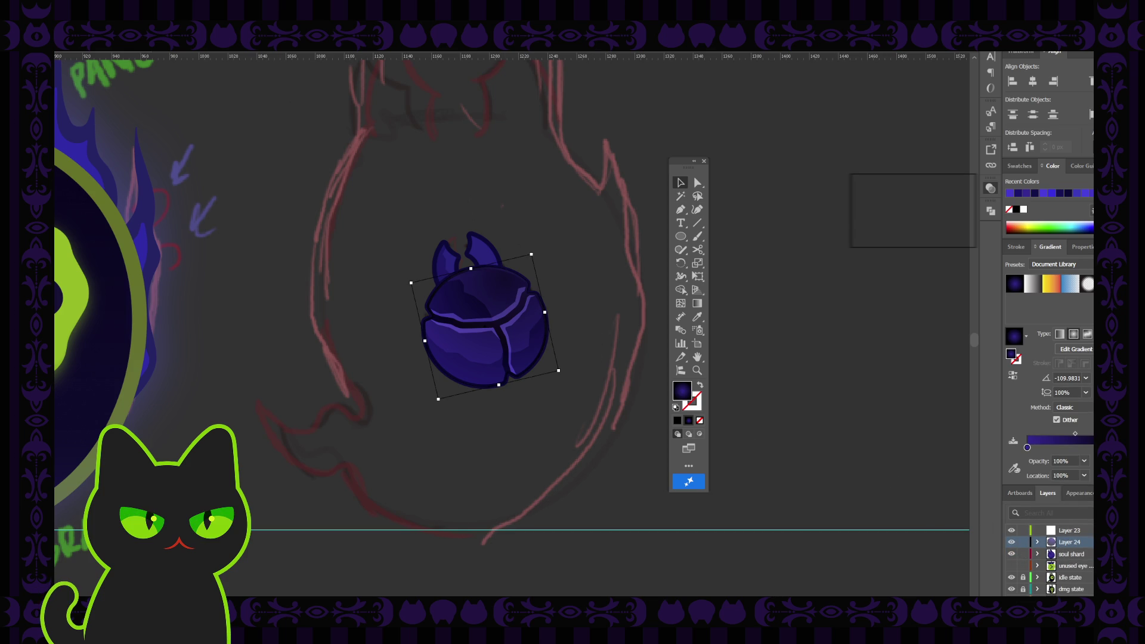
{"action": "left_click_drag", "start_coordinate": [1038, 544], "coordinate": [1038, 555]}
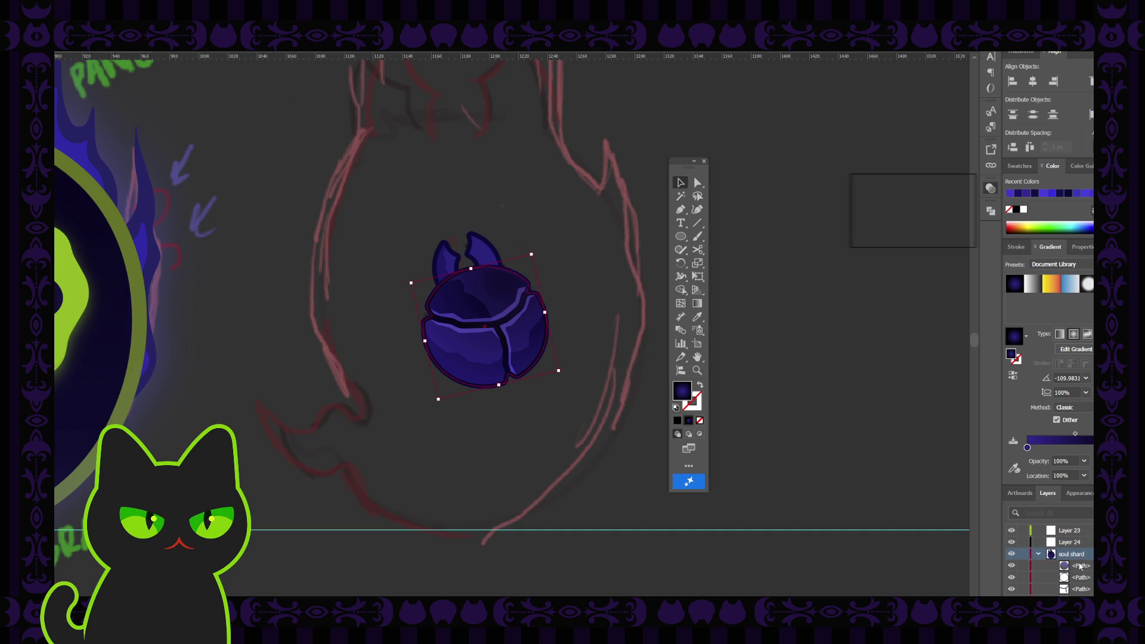
{"action": "left_click", "coordinate": [1038, 557]}
{"action": "left_click_drag", "start_coordinate": [1079, 565], "coordinate": [1080, 577]}
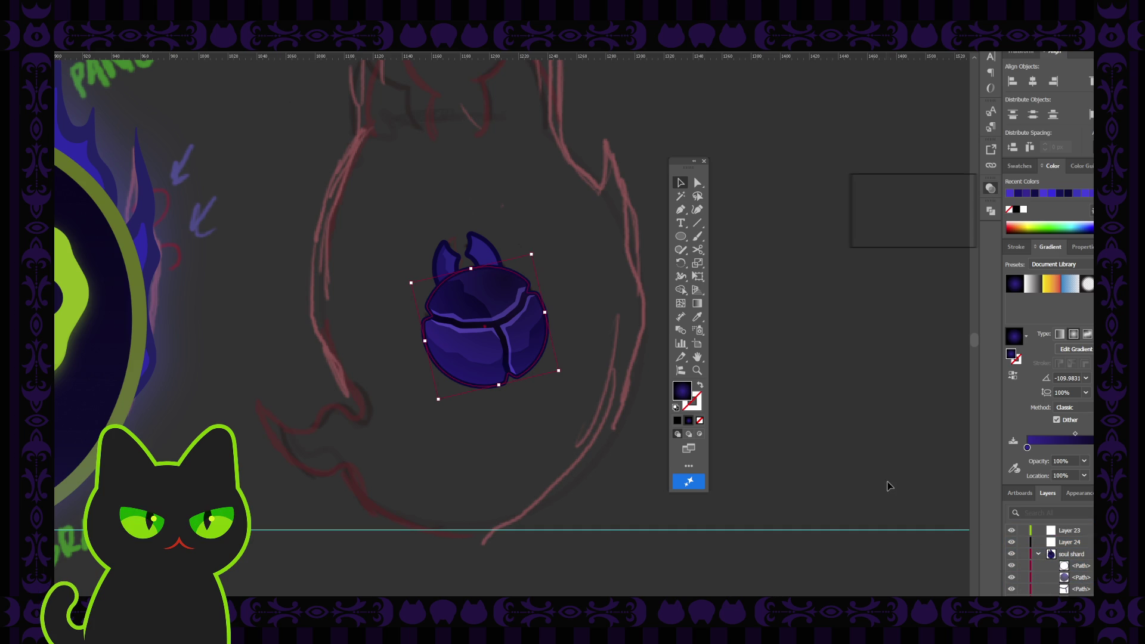
{"action": "left_click", "coordinate": [614, 332]}
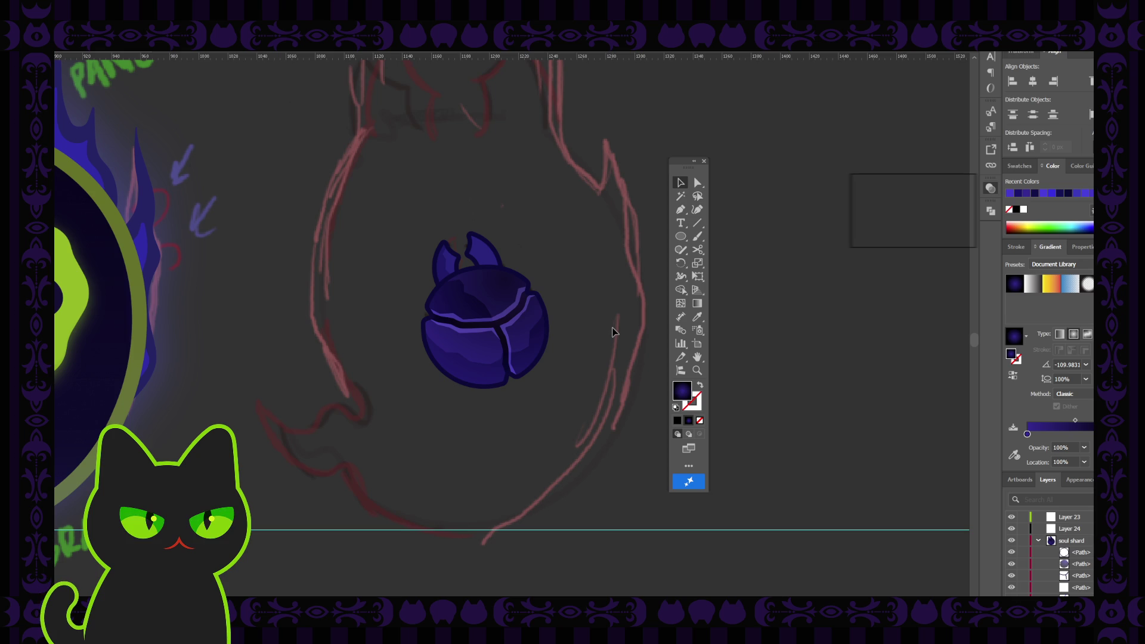
Drag the orb gradient's midpoint to a 50% location to darken the shading
{"action": "key", "text": "ctrl+minus"}
{"action": "key", "text": "ctrl+minus"}
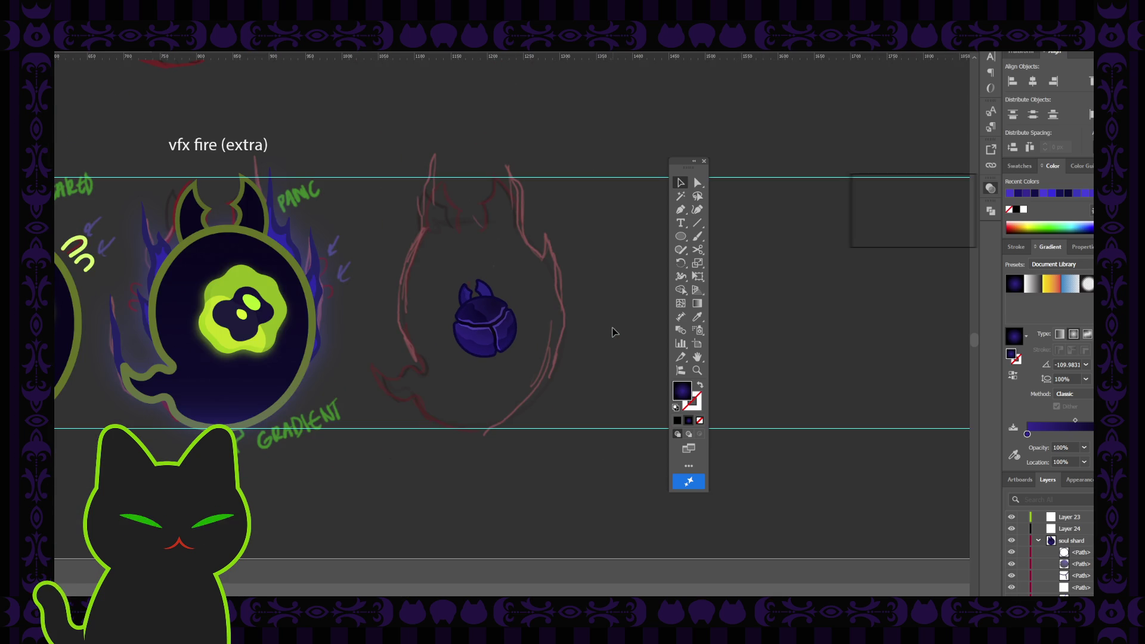
{"action": "key", "text": "ctrl+plus"}
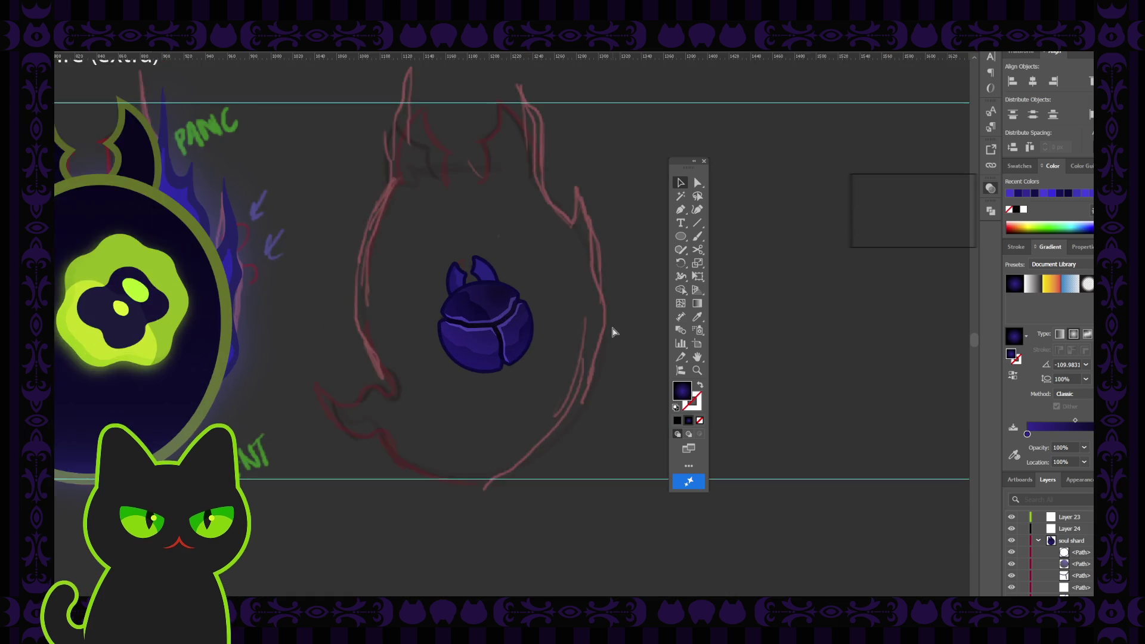
{"action": "key", "text": "ctrl+plus"}
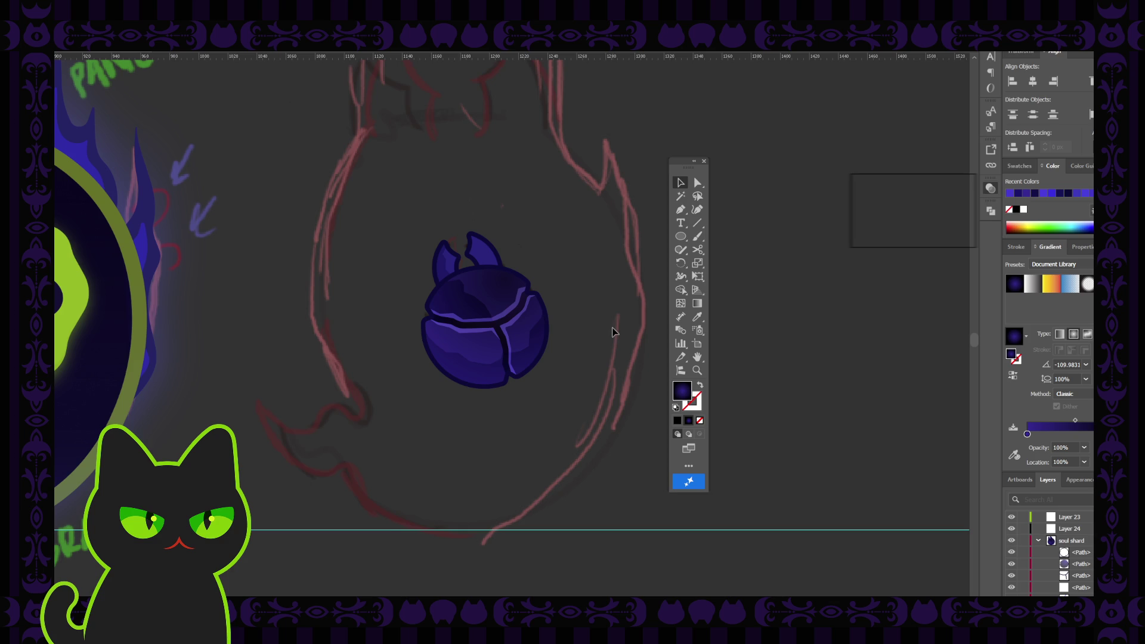
{"action": "left_click", "coordinate": [504, 295]}
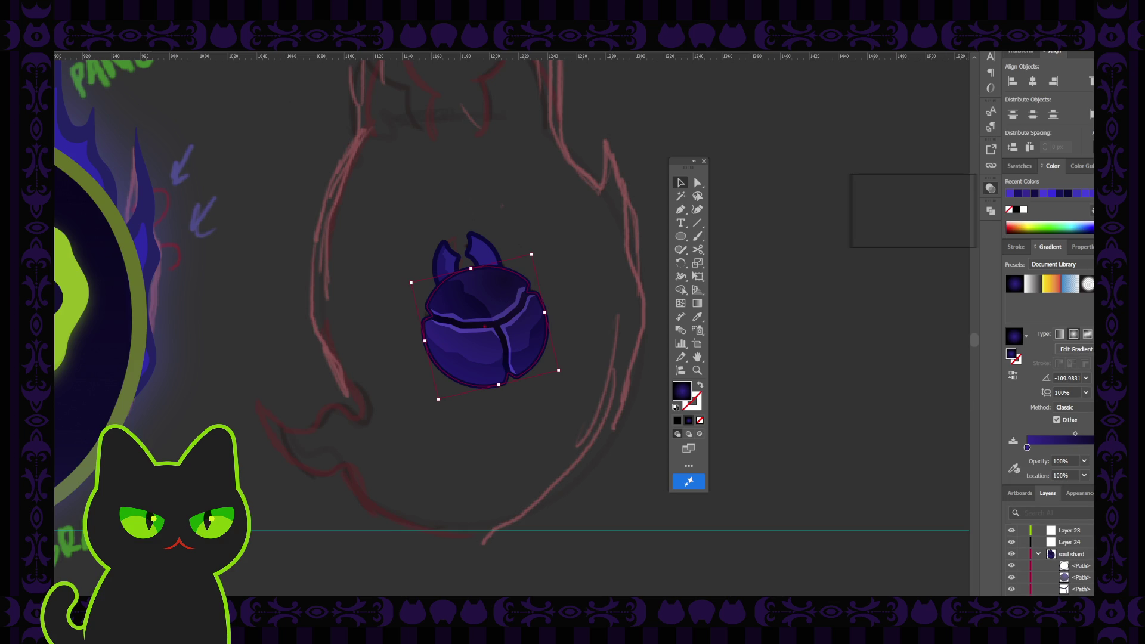
{"action": "left_click_drag", "start_coordinate": [1075, 434], "coordinate": [1068, 434]}
{"action": "left_click_drag", "start_coordinate": [1061, 433], "coordinate": [1086, 434]}
{"action": "left_click", "coordinate": [846, 374]}
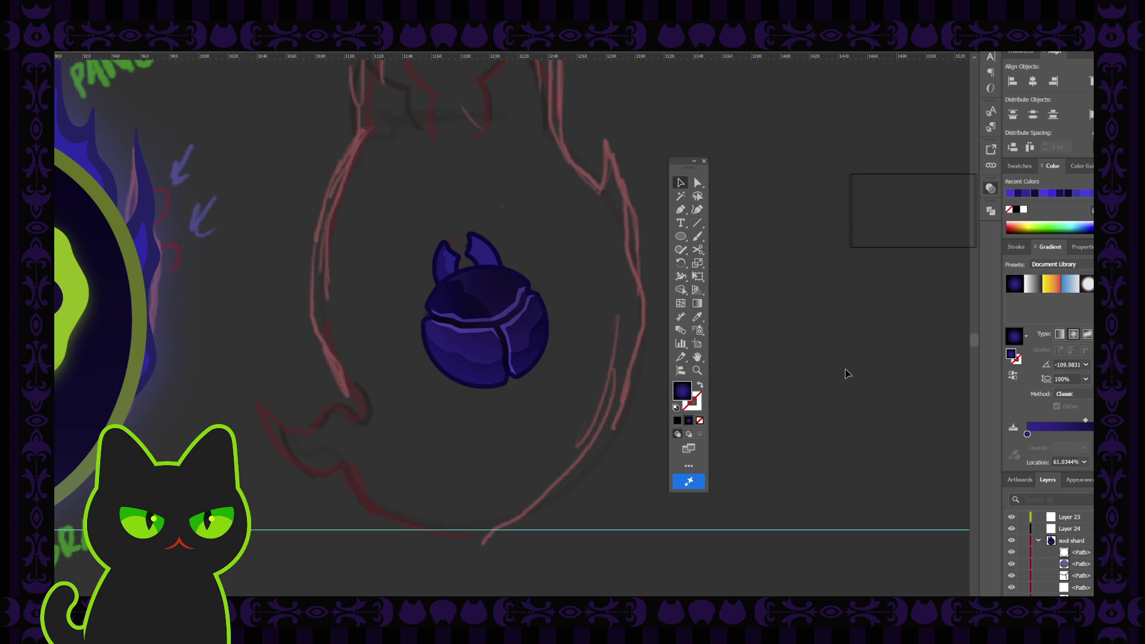
{"action": "key", "text": "ctrl+minus"}
{"action": "key", "text": "ctrl+minus"}
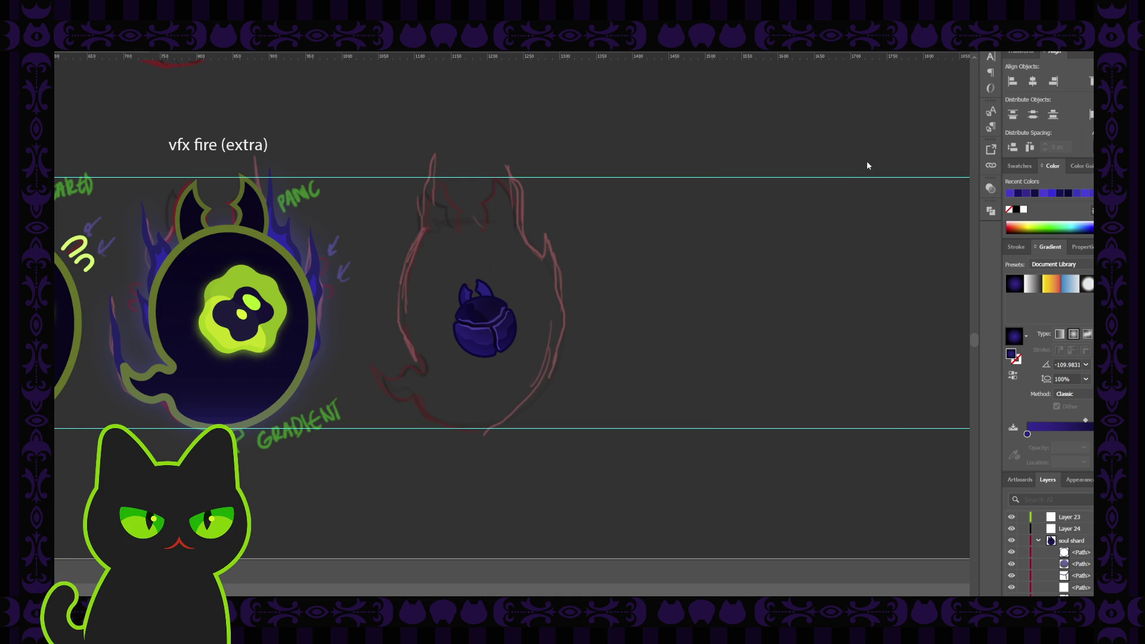
{"action": "left_click_drag", "start_coordinate": [868, 165], "coordinate": [867, 165]}
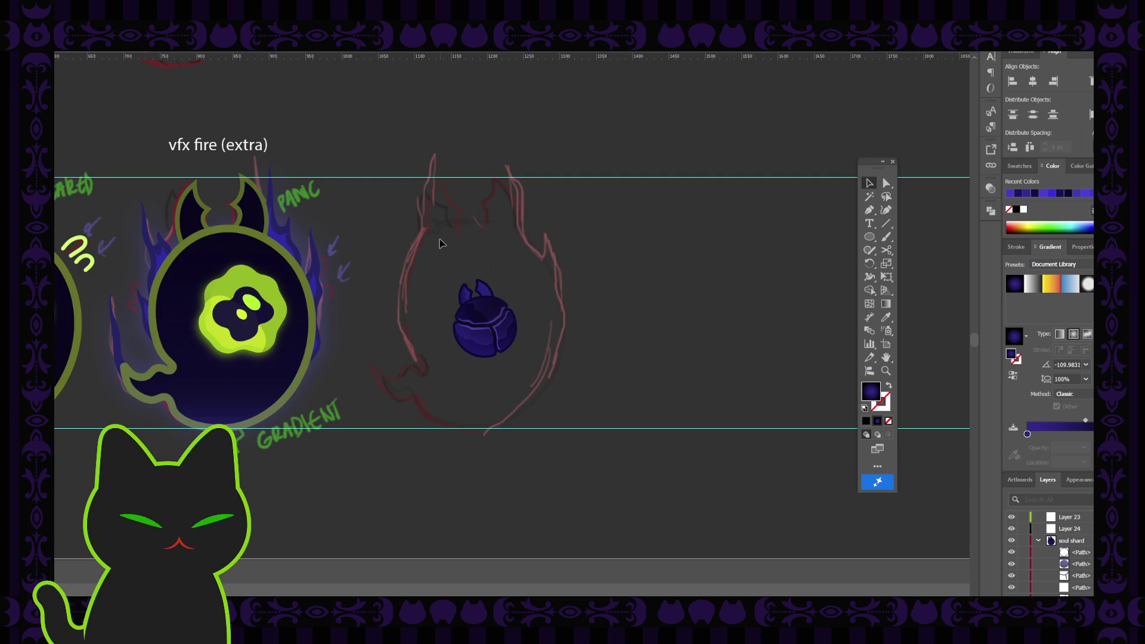
{"action": "left_click_drag", "start_coordinate": [370, 213], "coordinate": [446, 279]}
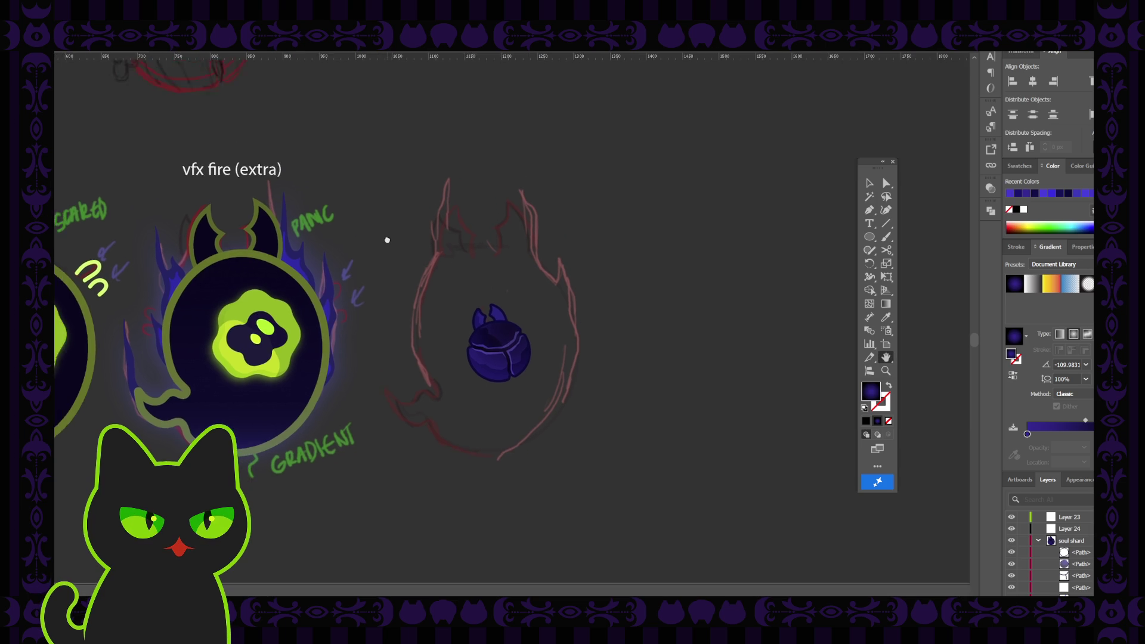
{"action": "left_click_drag", "start_coordinate": [414, 236], "coordinate": [486, 263]}
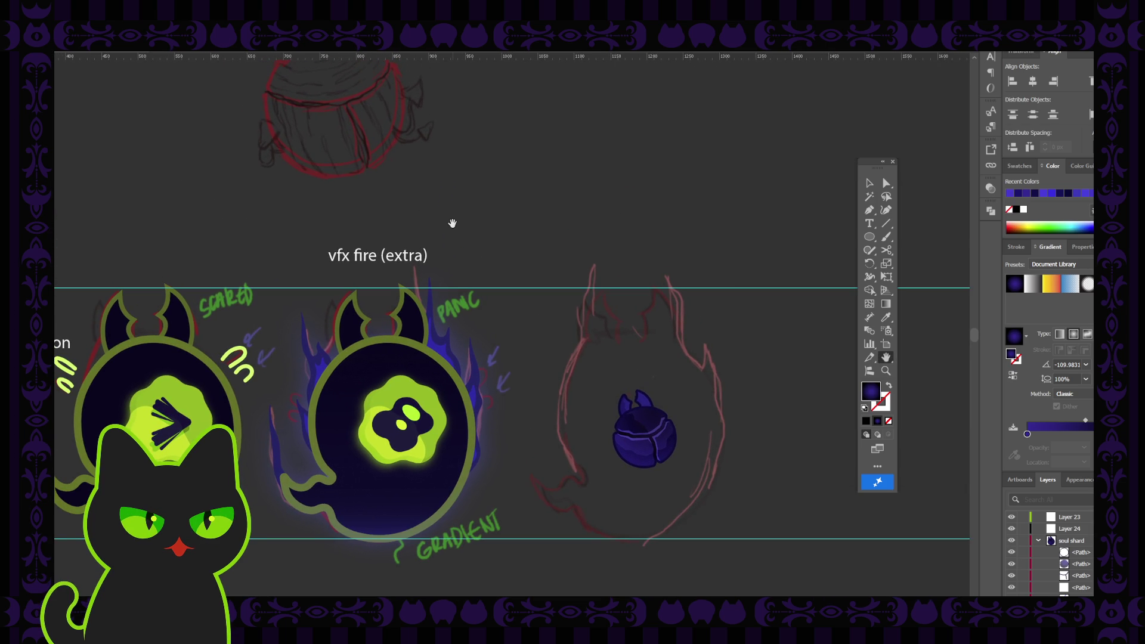
{"action": "key", "text": "ctrl+minus"}
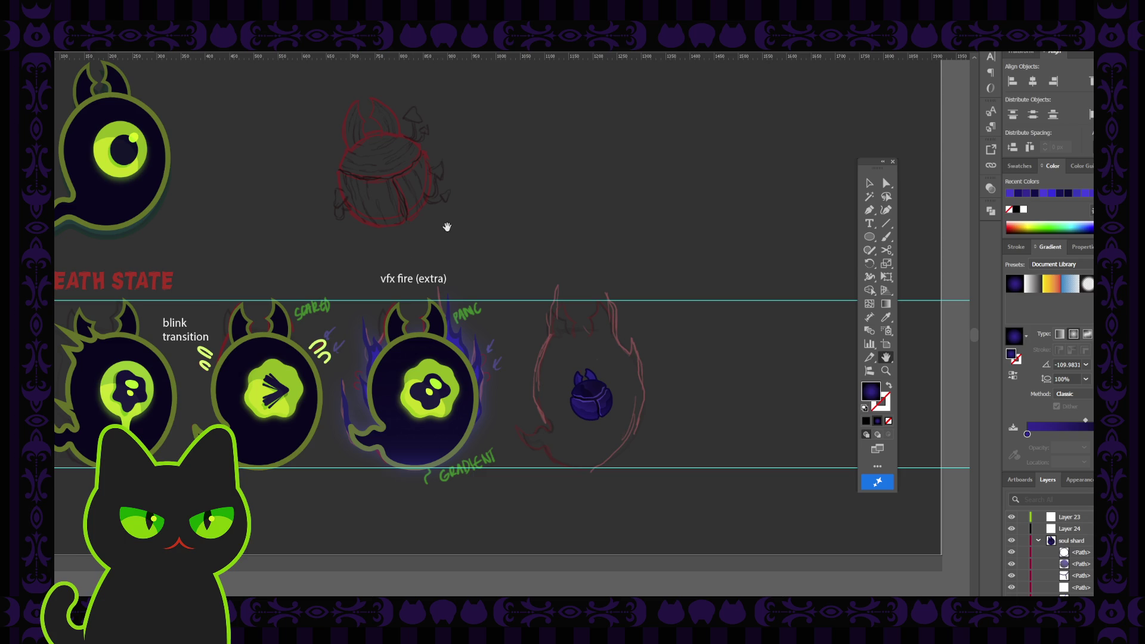
{"action": "mouse_move", "coordinate": [338, 336]}
{"action": "left_mouse_down"}
{"action": "mouse_move", "coordinate": [365, 334]}
{"action": "mouse_move", "coordinate": [386, 362]}
{"action": "left_mouse_up"}
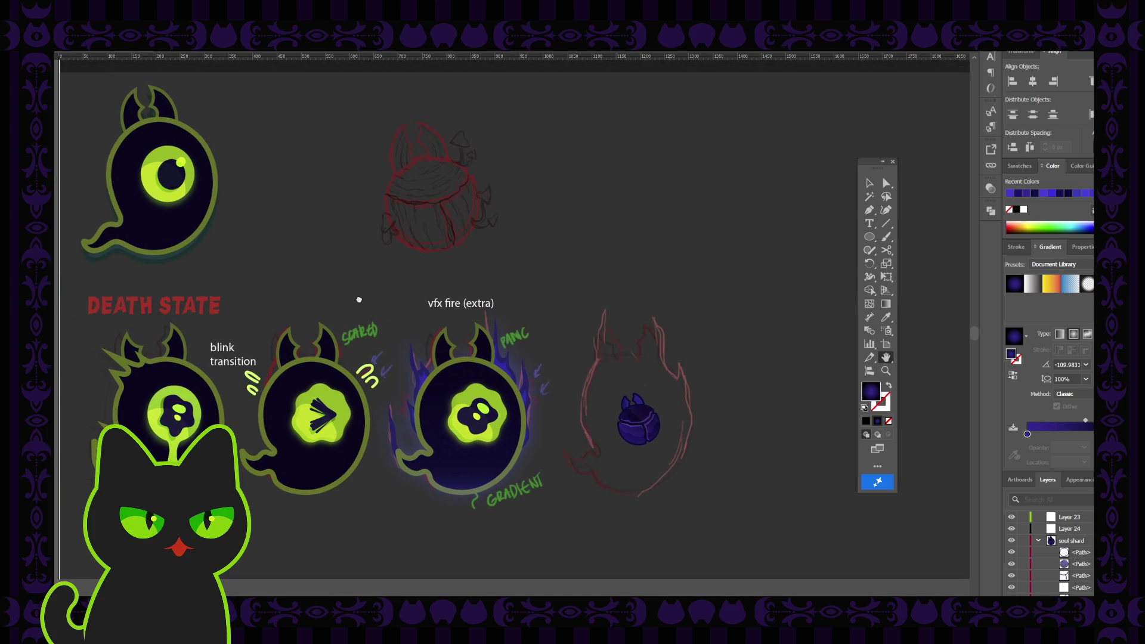
{"action": "key", "text": "ctrl+semicolon"}
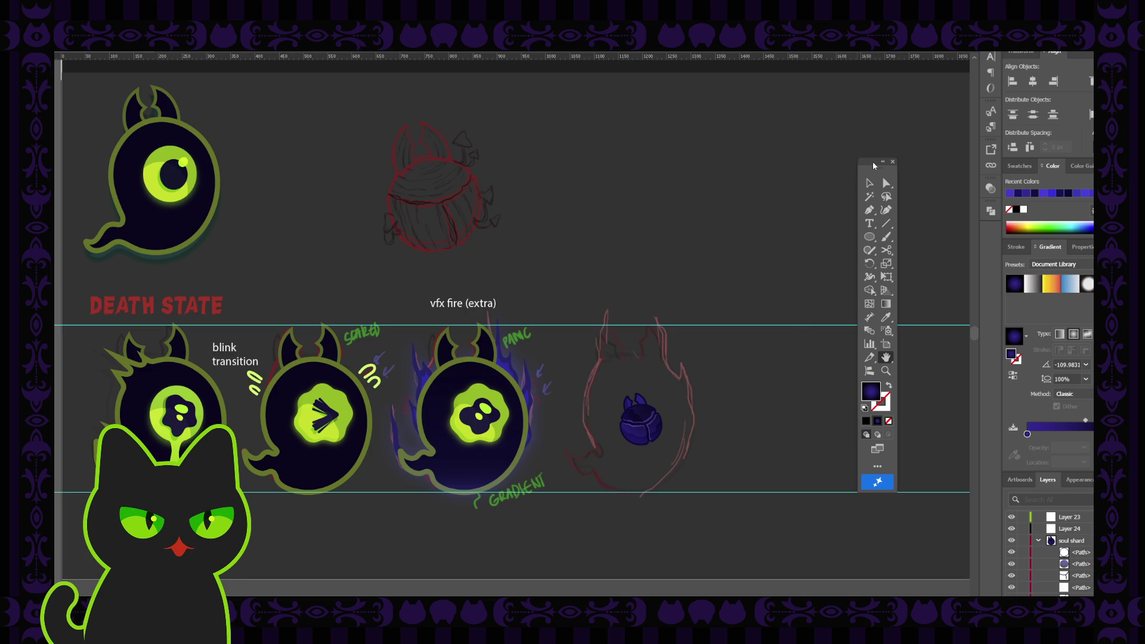
{"action": "left_click_drag", "start_coordinate": [873, 165], "coordinate": [810, 212]}
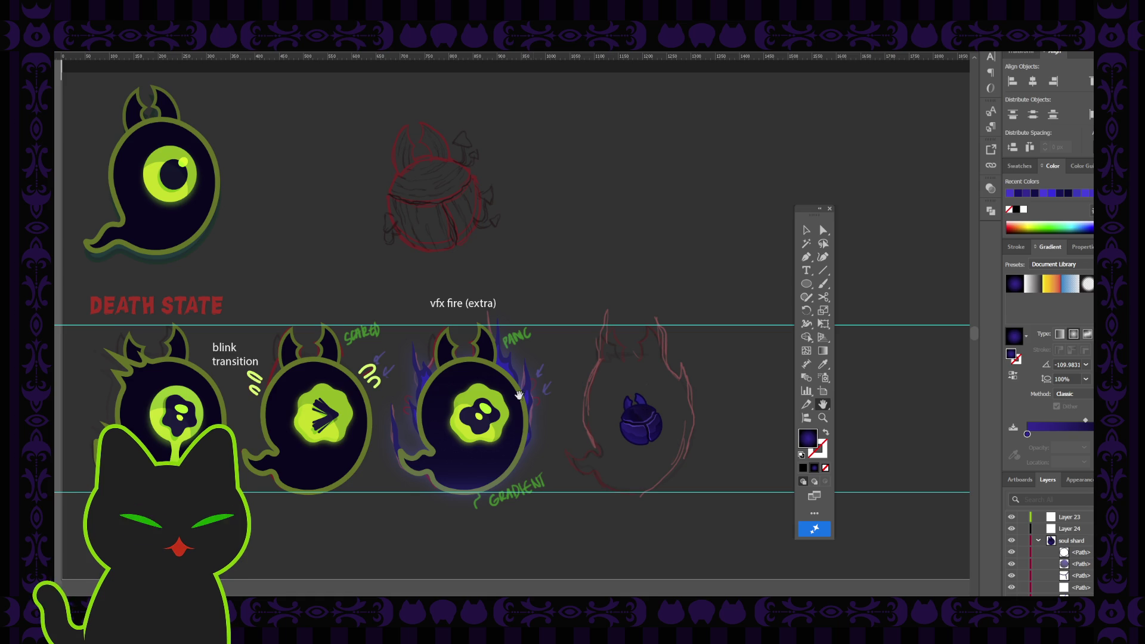
{"action": "left_click_drag", "start_coordinate": [454, 390], "coordinate": [444, 390]}
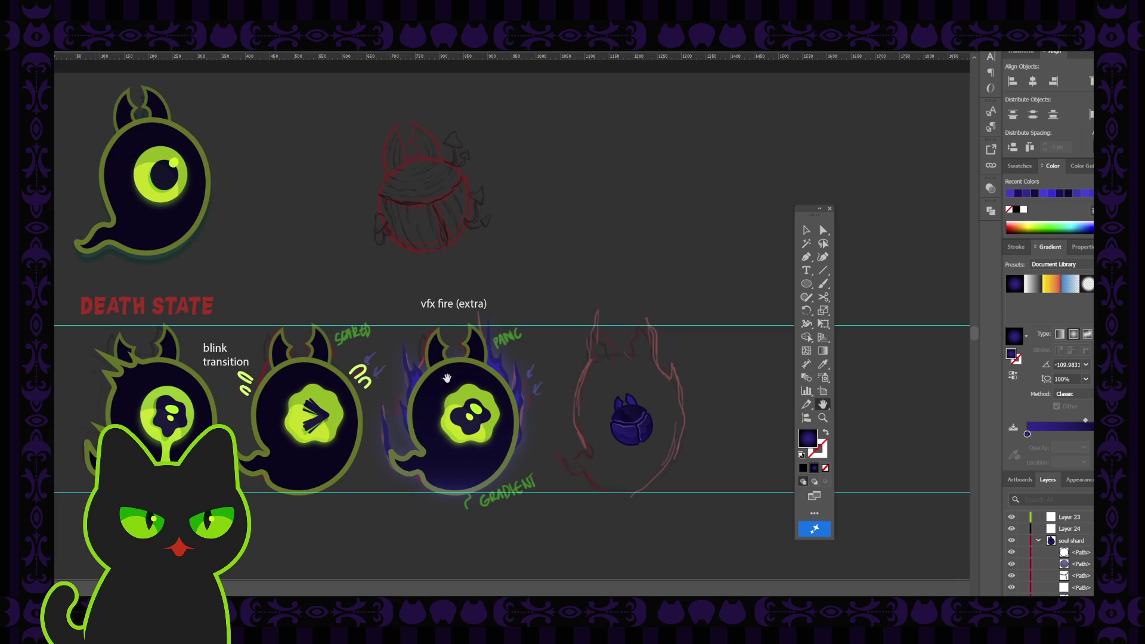
{"action": "left_click_drag", "start_coordinate": [809, 217], "coordinate": [771, 222]}
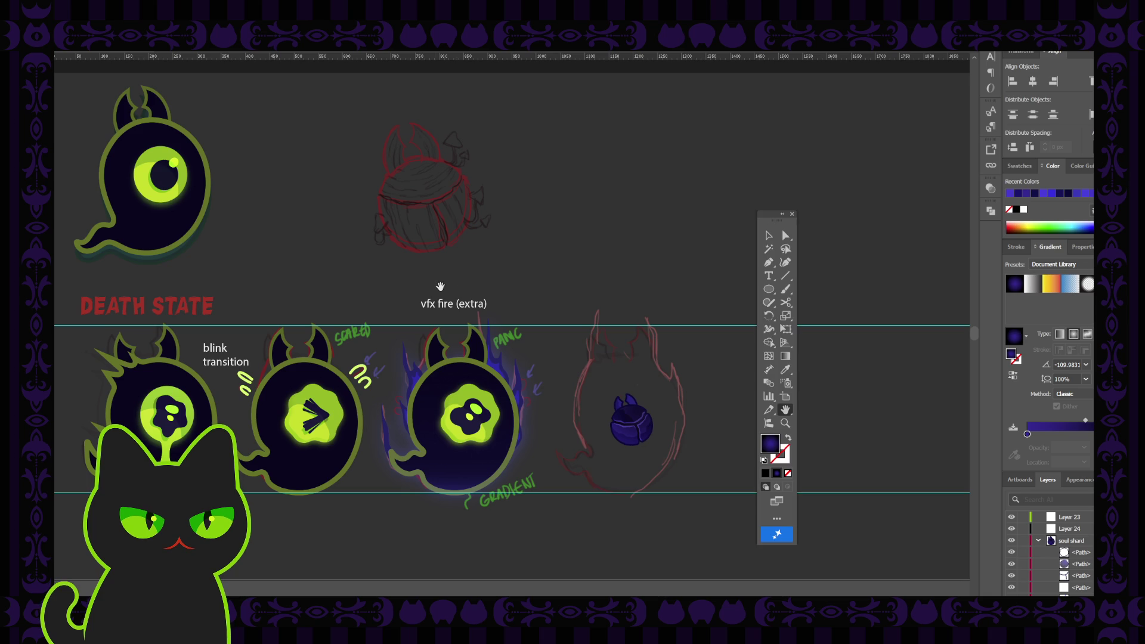
{"action": "left_click_drag", "start_coordinate": [435, 286], "coordinate": [433, 291]}
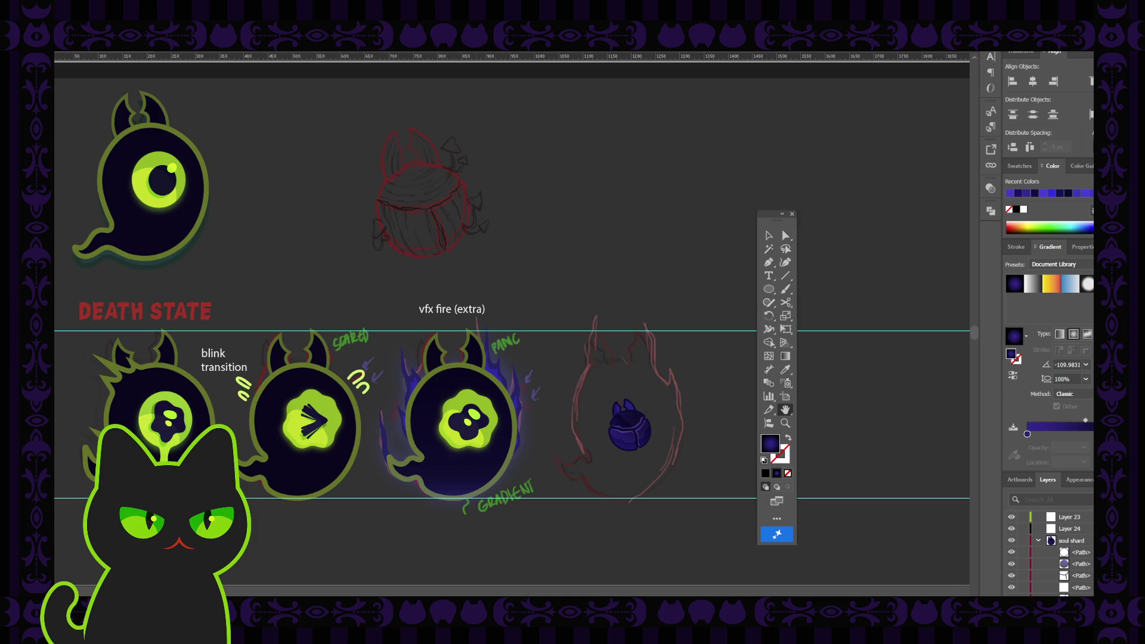
{"action": "left_click_drag", "start_coordinate": [476, 271], "coordinate": [475, 273]}
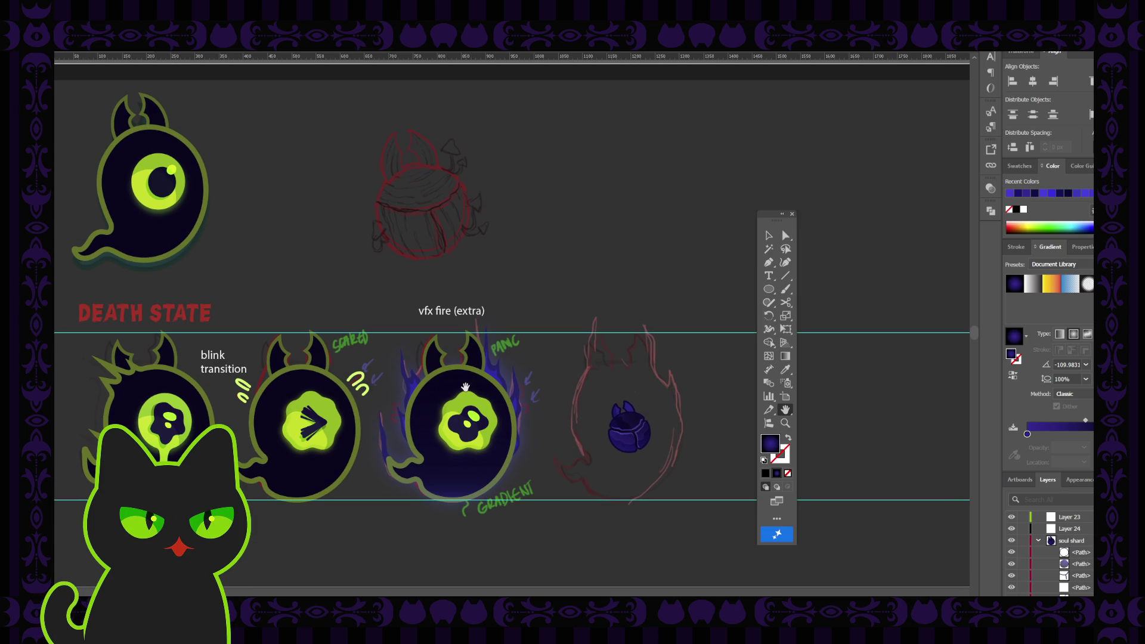
Turn on the death03 ghost layer, keeping death02 hidden and the soul shard shown
{"action": "left_click", "coordinate": [1037, 540]}
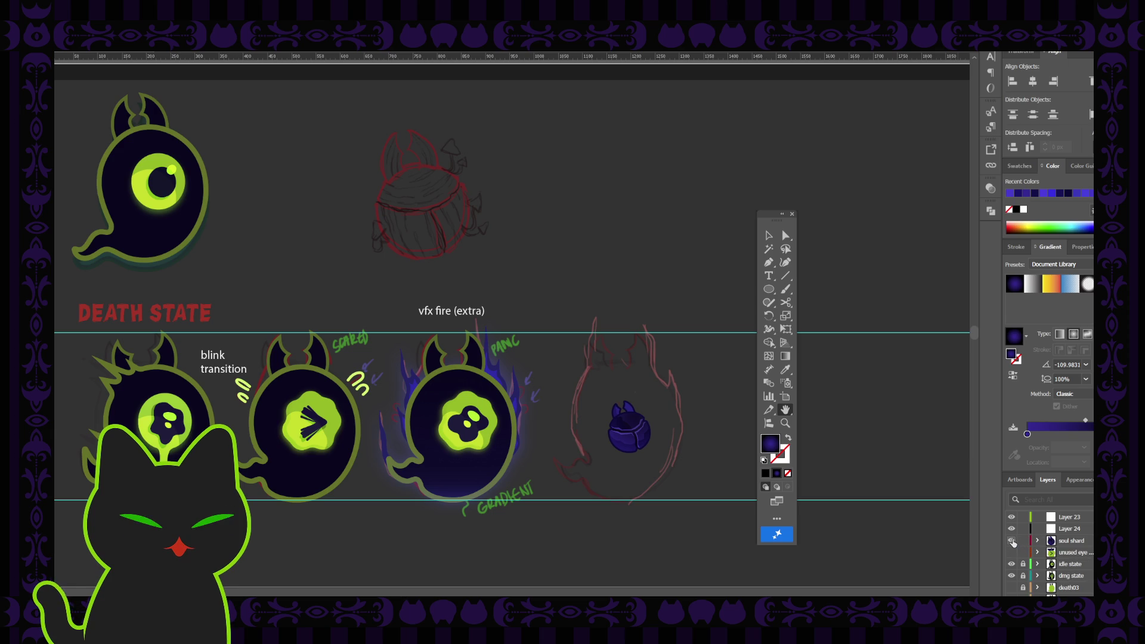
{"action": "left_click", "coordinate": [1012, 541]}
{"action": "scroll", "coordinate": [1020, 567], "scroll_direction": "down", "scroll_amount": 1}
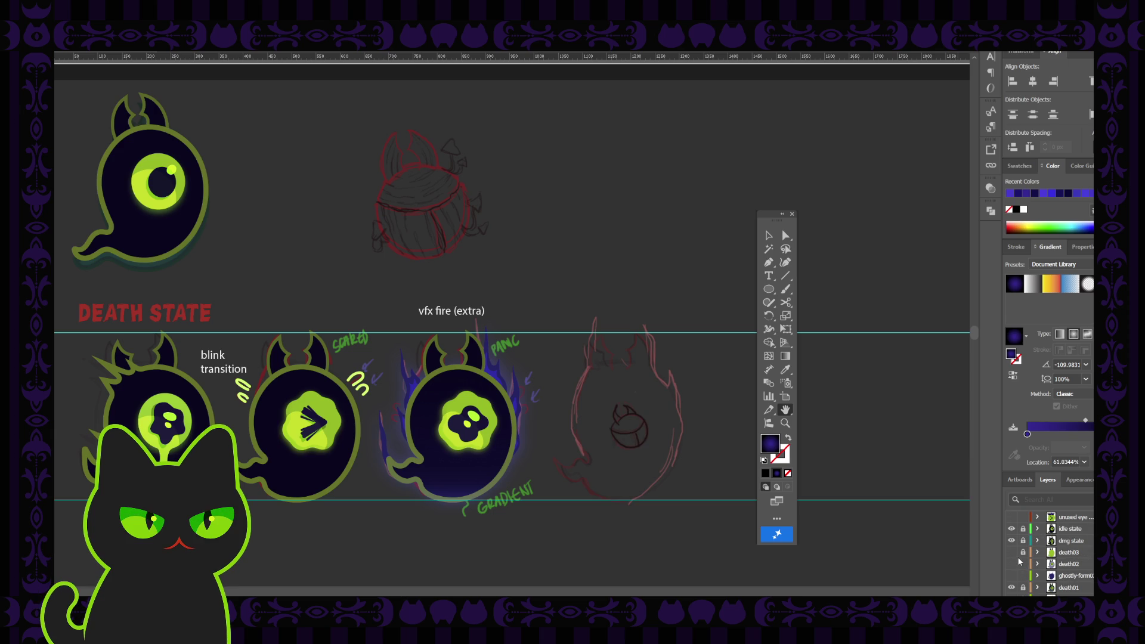
{"action": "left_click", "coordinate": [1011, 552]}
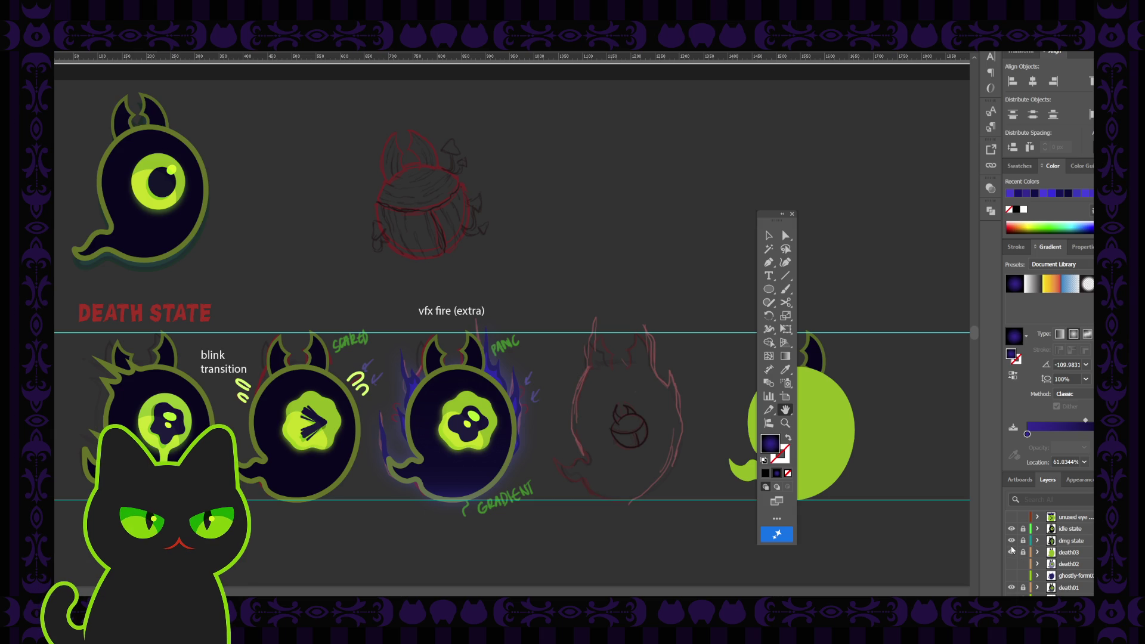
{"action": "left_click", "coordinate": [1012, 563]}
{"action": "left_click", "coordinate": [1012, 564]}
{"action": "scroll", "coordinate": [1011, 541], "scroll_direction": "up", "scroll_amount": 1}
{"action": "left_click", "coordinate": [1010, 540]}
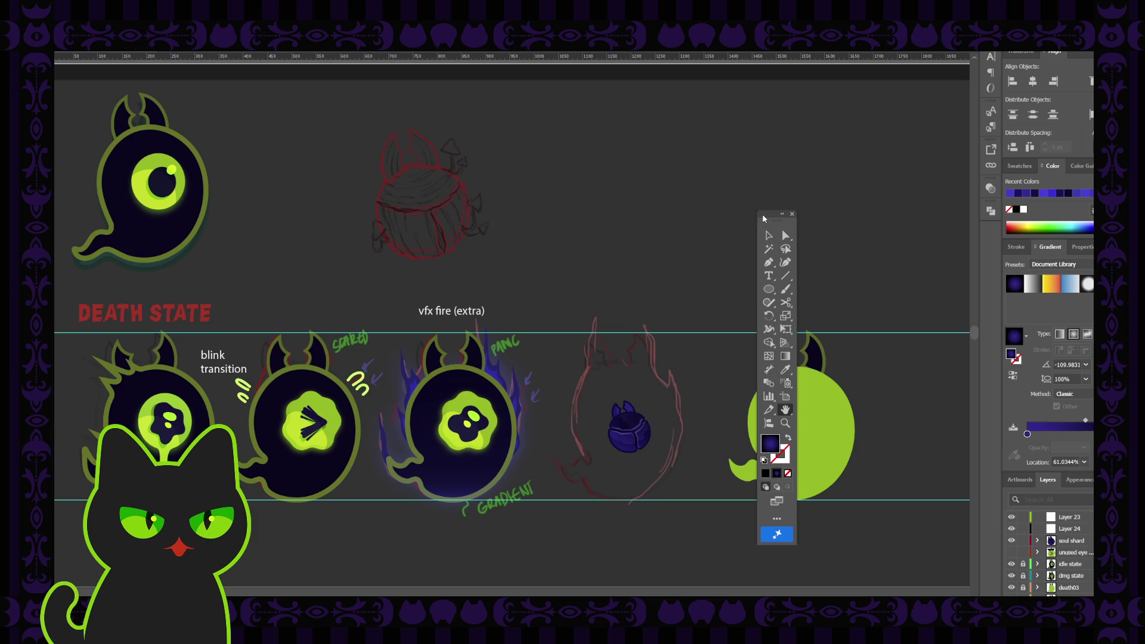
{"action": "left_click", "coordinate": [791, 214]}
{"action": "key", "text": "ctrl+F1"}
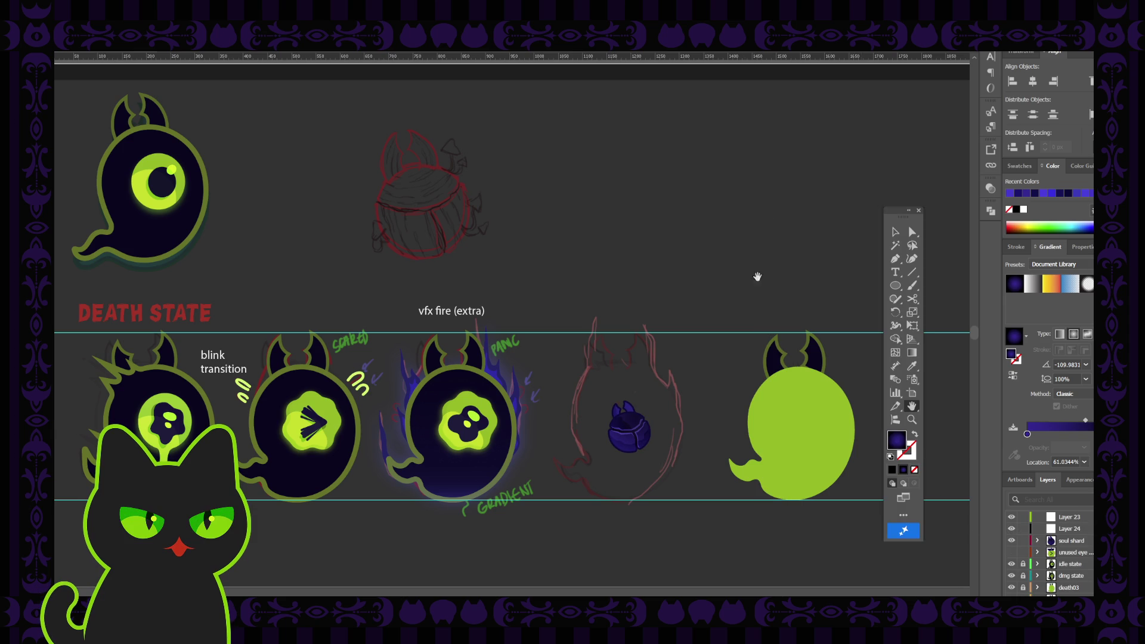
{"action": "left_click_drag", "start_coordinate": [564, 370], "coordinate": [554, 370]}
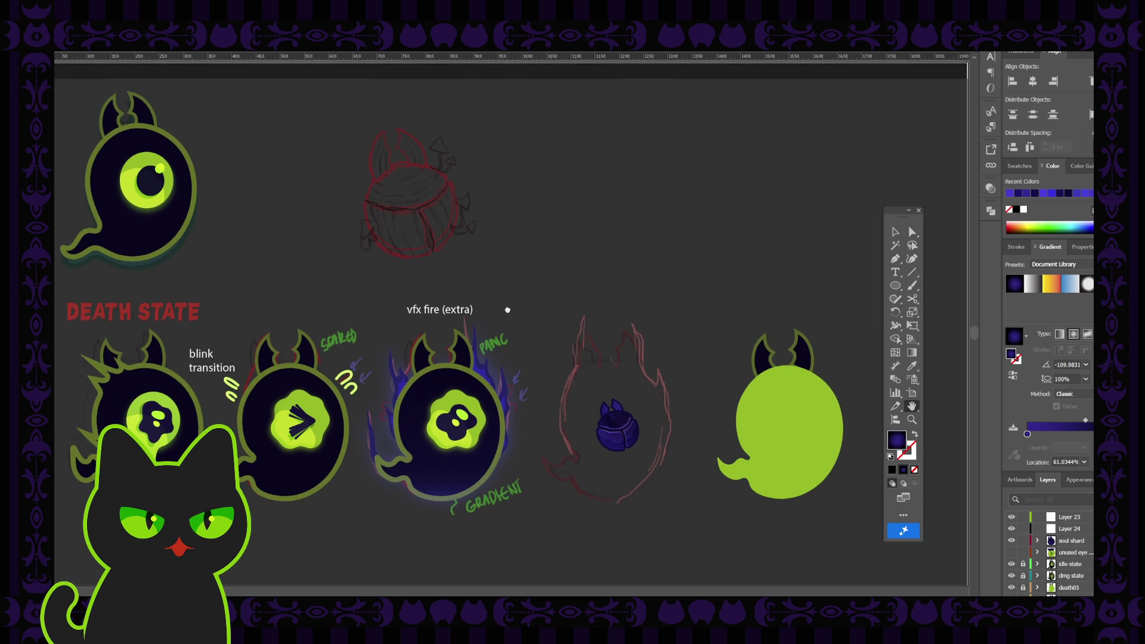
{"action": "left_click_drag", "start_coordinate": [509, 307], "coordinate": [478, 312]}
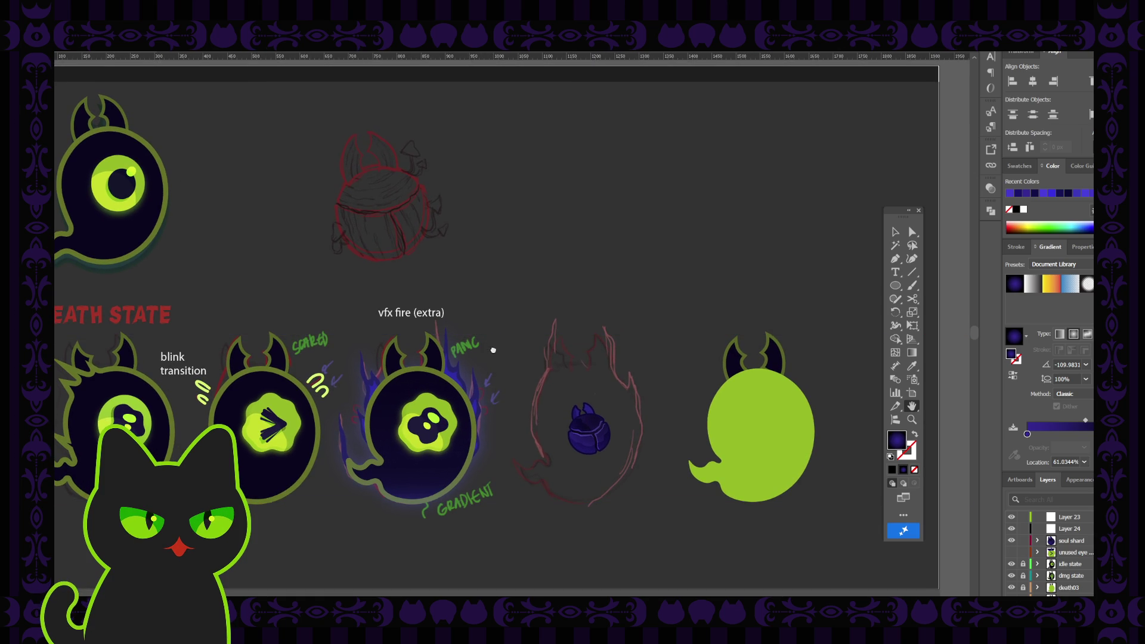
{"action": "left_click_drag", "start_coordinate": [492, 350], "coordinate": [490, 349]}
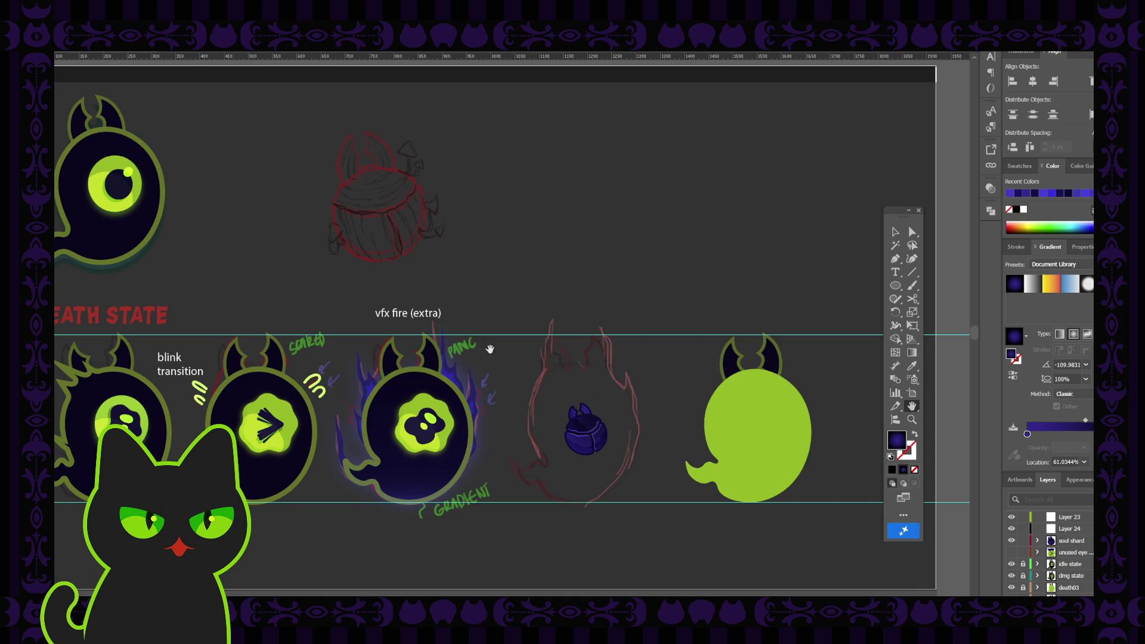
{"action": "left_click_drag", "start_coordinate": [490, 348], "coordinate": [499, 338]}
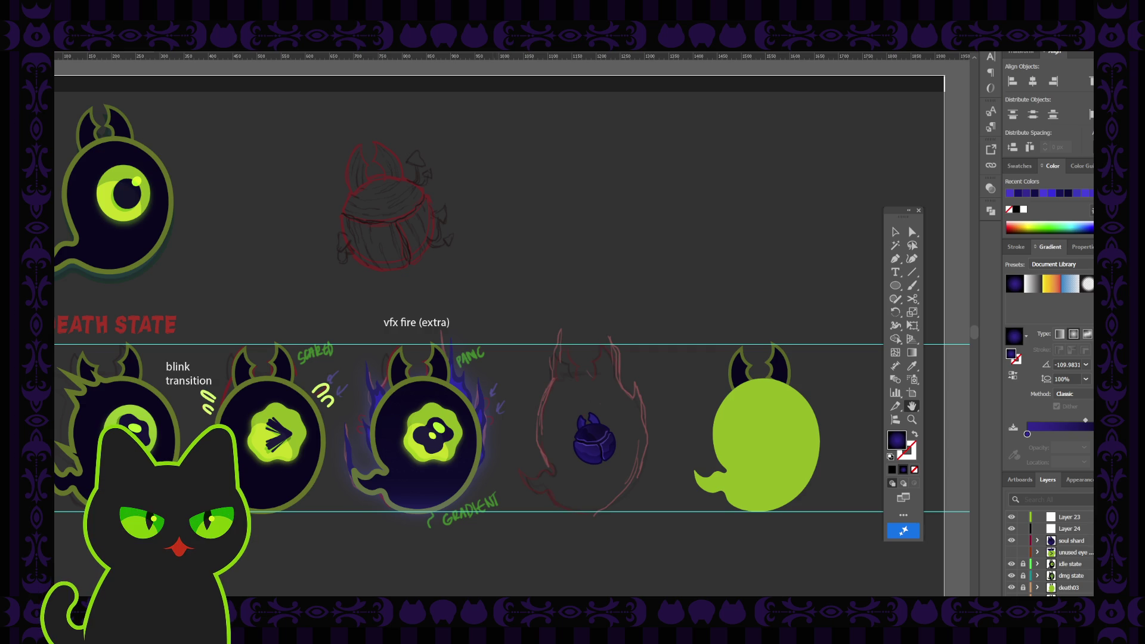
{"action": "left_click_drag", "start_coordinate": [481, 293], "coordinate": [482, 296]}
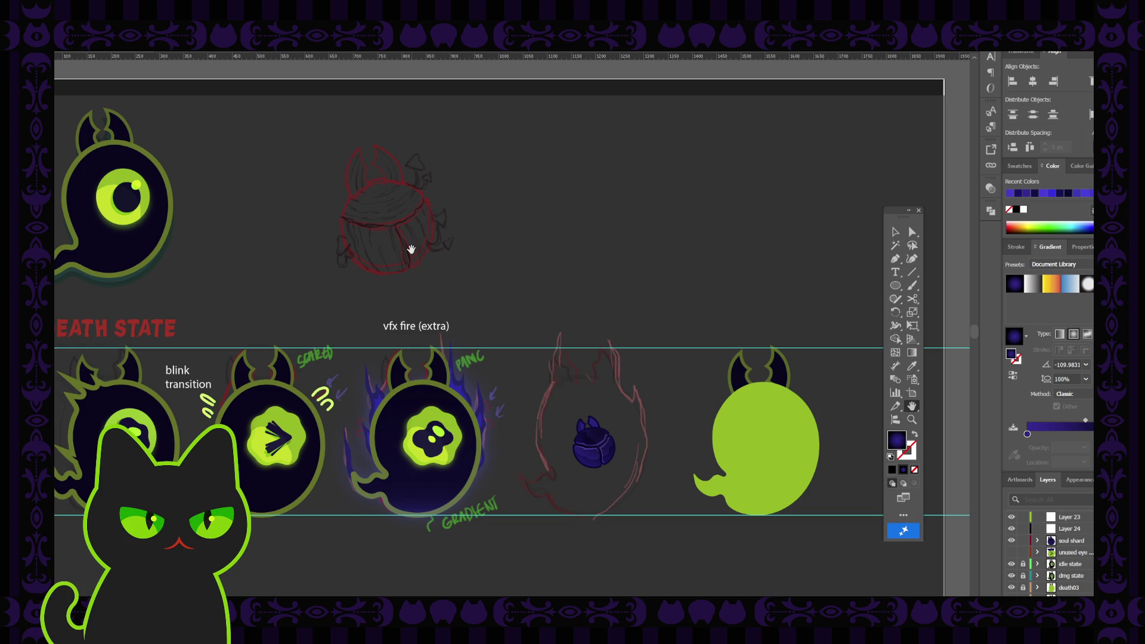
{"action": "left_click_drag", "start_coordinate": [372, 295], "coordinate": [374, 291]}
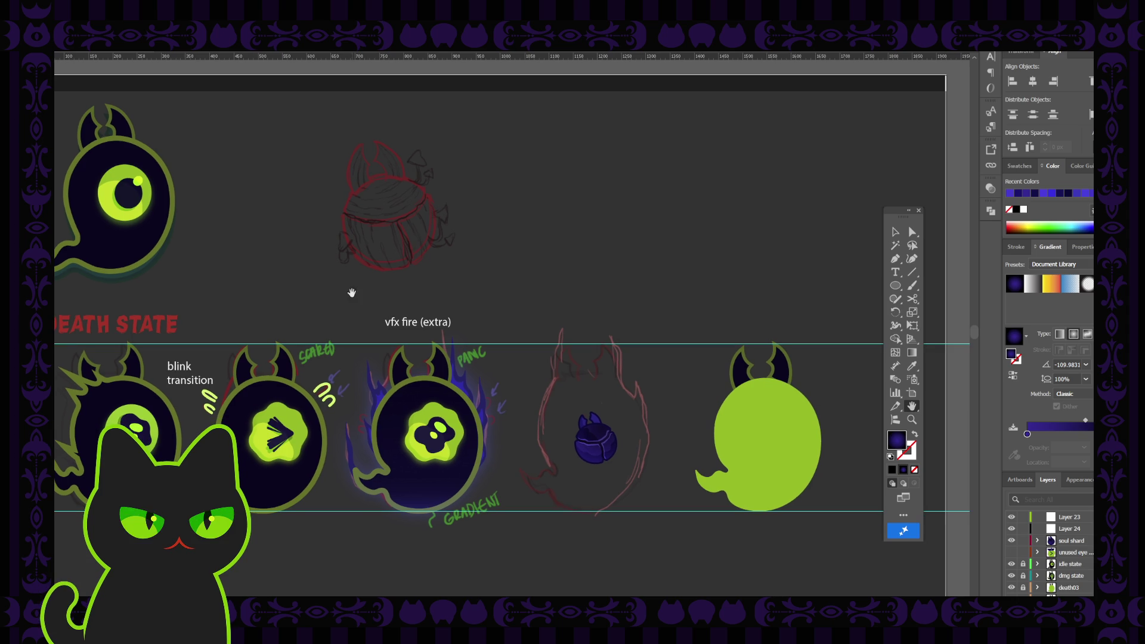